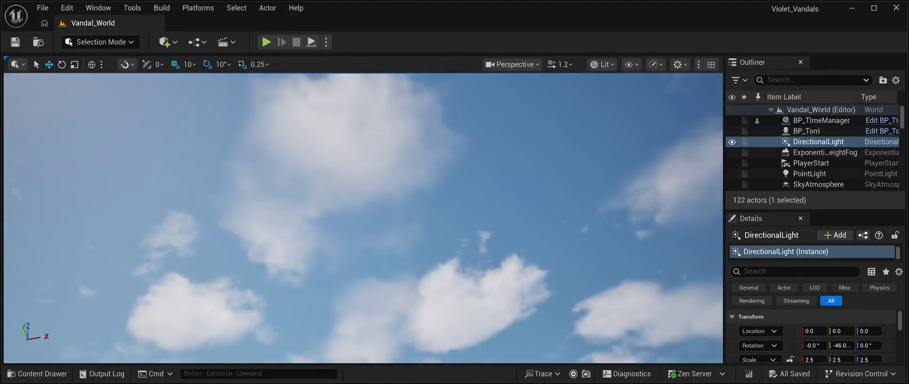
Step: Run several quick Play In Editor tests of Vandal_World, stopping each with Escape
{"action": "key", "text": "alt+p"}
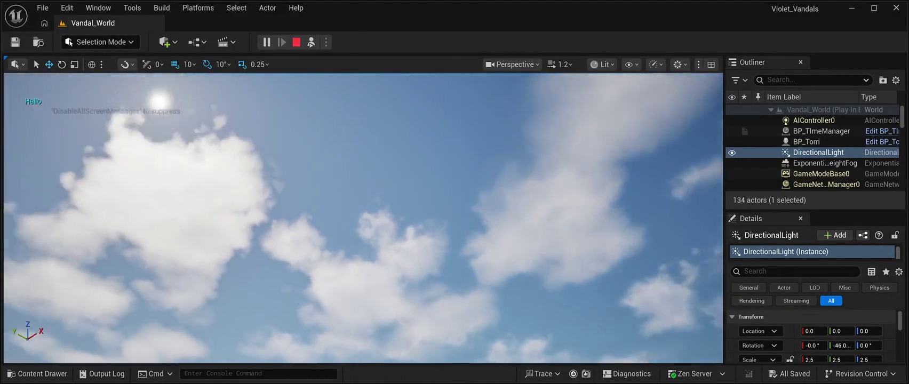
{"action": "key", "text": "Escape"}
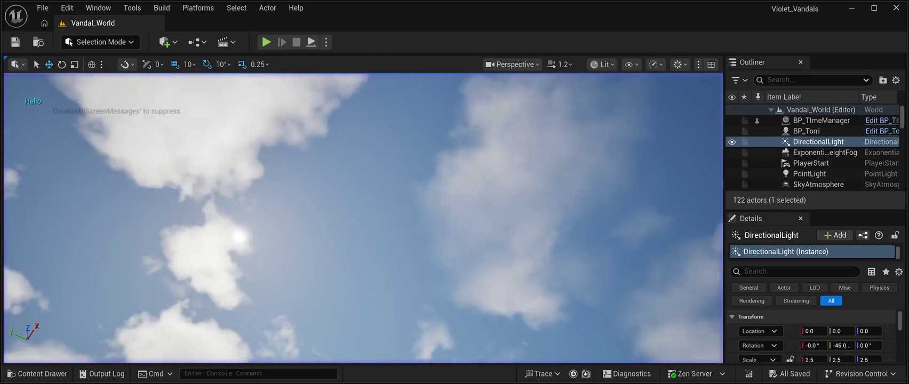
{"action": "key", "text": "alt+p"}
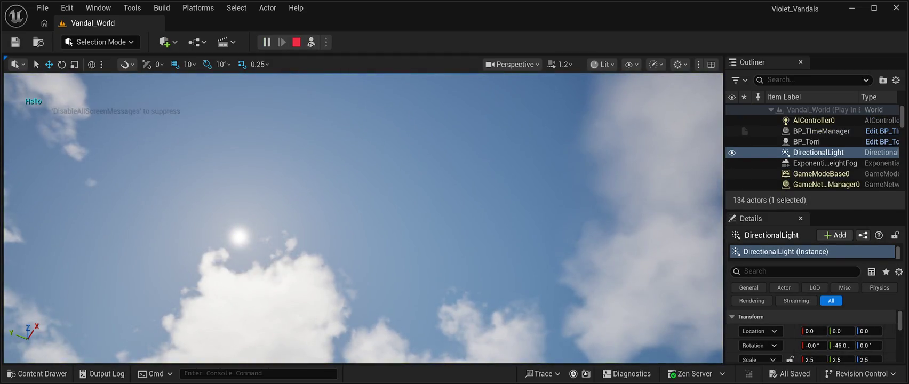
{"action": "key", "text": "Escape"}
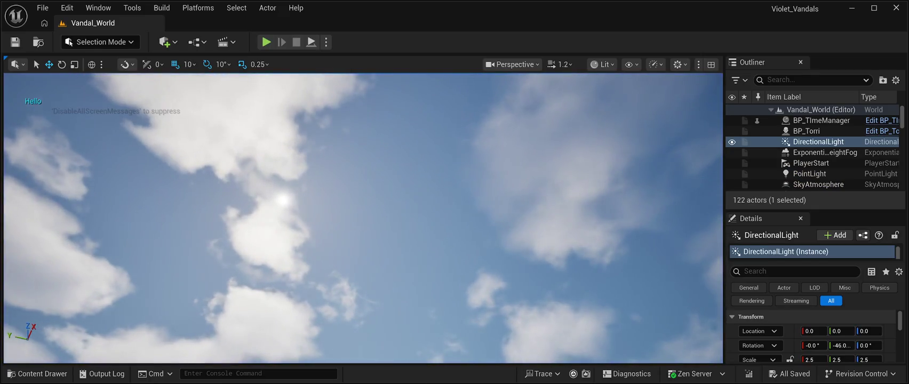
{"action": "key", "text": "alt+p"}
{"action": "key", "text": "Escape"}
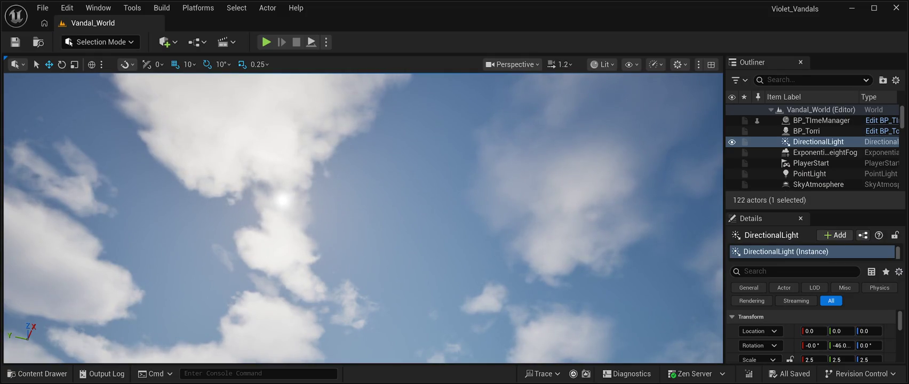
{"action": "key", "text": "alt+p"}
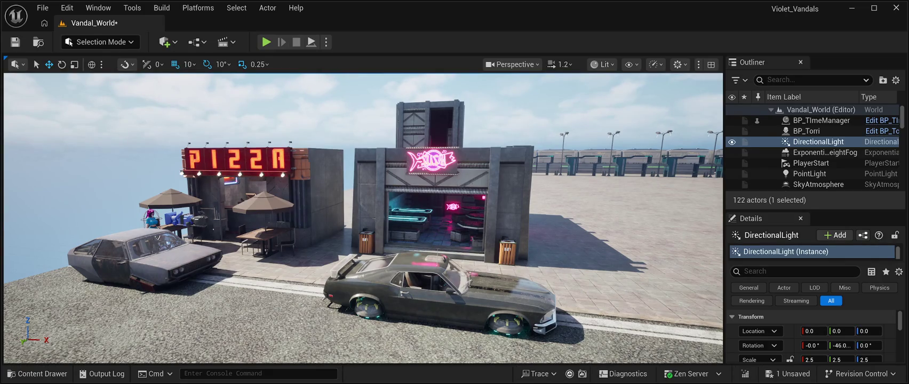
Step: Delete the BP_TImeManager actor from the level, save Vandal_World, and show the Content folder
{"action": "key", "text": "ctrl+s"}
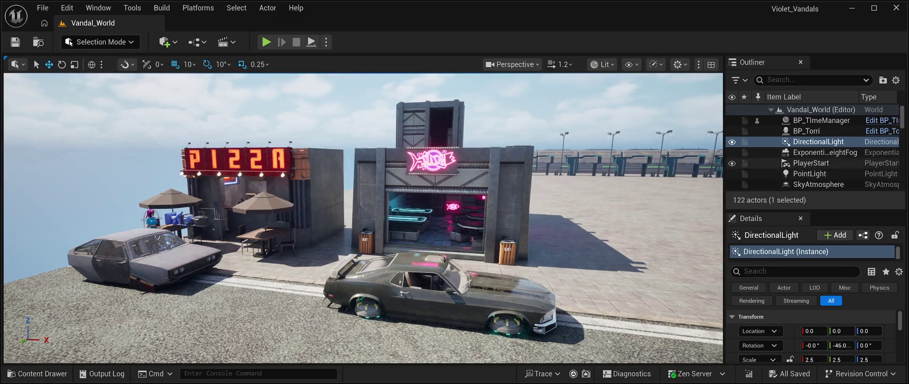
{"action": "key", "text": "f"}
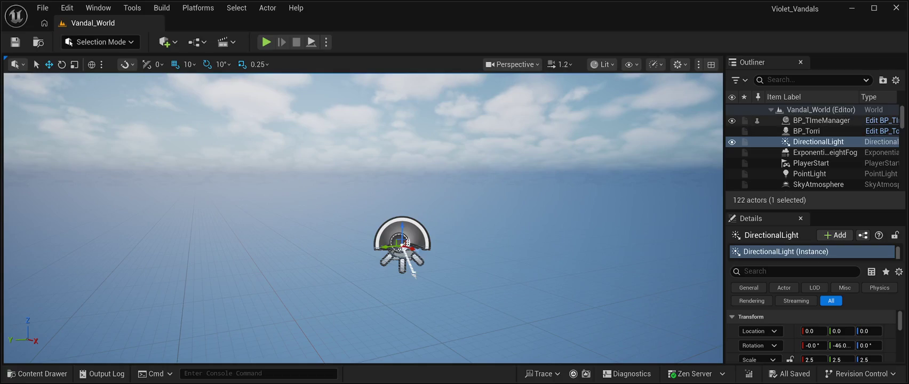
{"action": "left_click", "coordinate": [821, 120]}
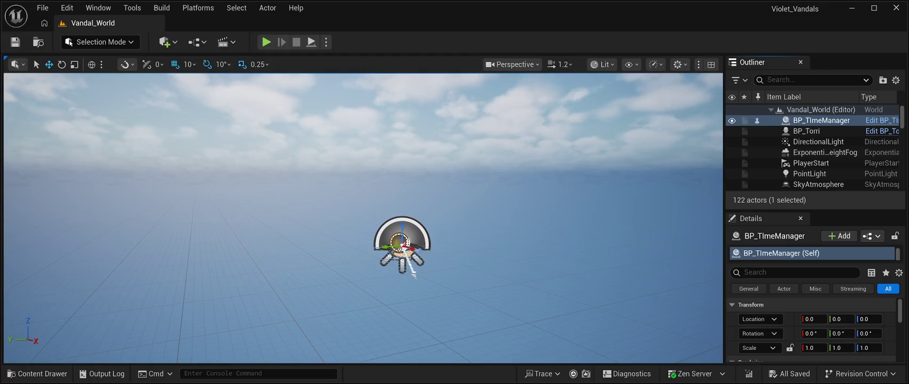
{"action": "key", "text": "Delete"}
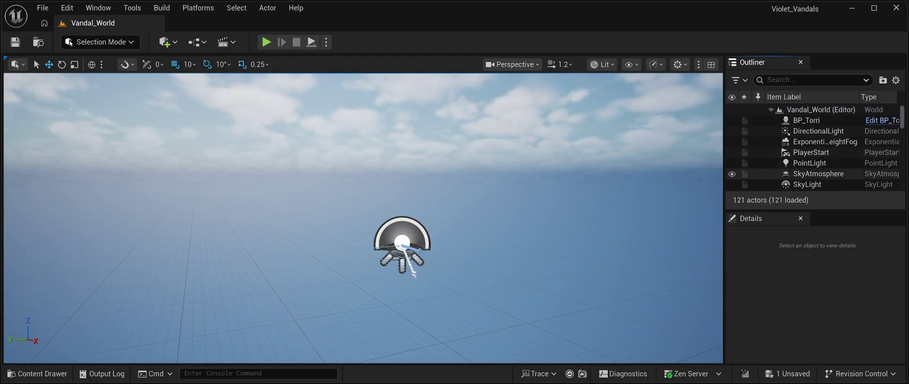
{"action": "left_click", "coordinate": [15, 42]}
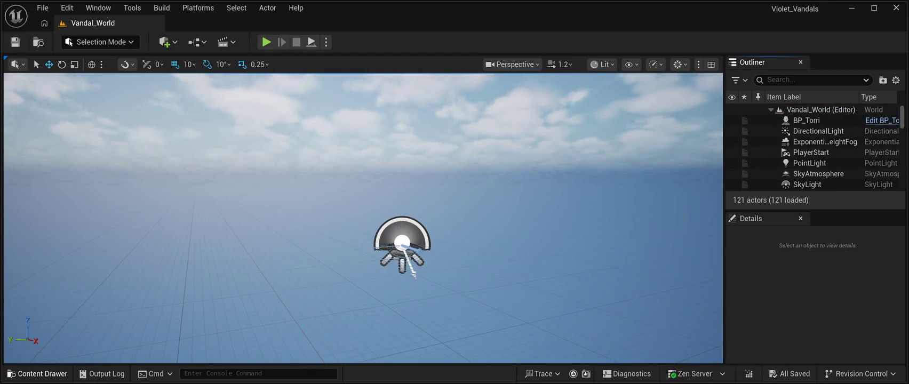
{"action": "left_click", "coordinate": [37, 373]}
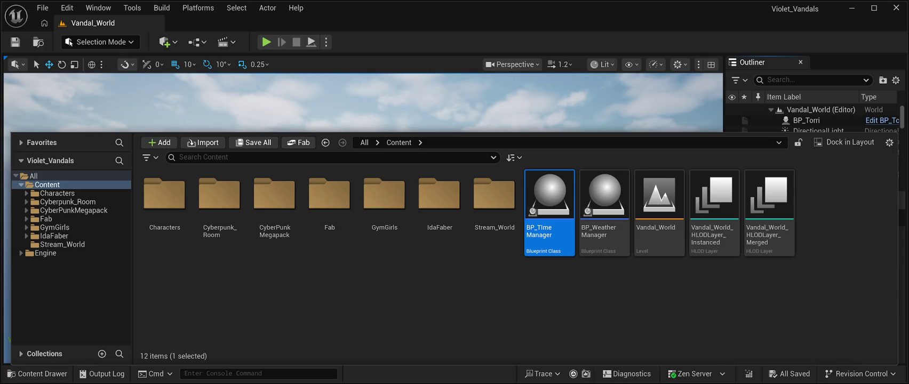
Step: Delete the BP_TimeManager asset from the project, tilt the camera skyward, and play the level
{"action": "key", "text": "Delete"}
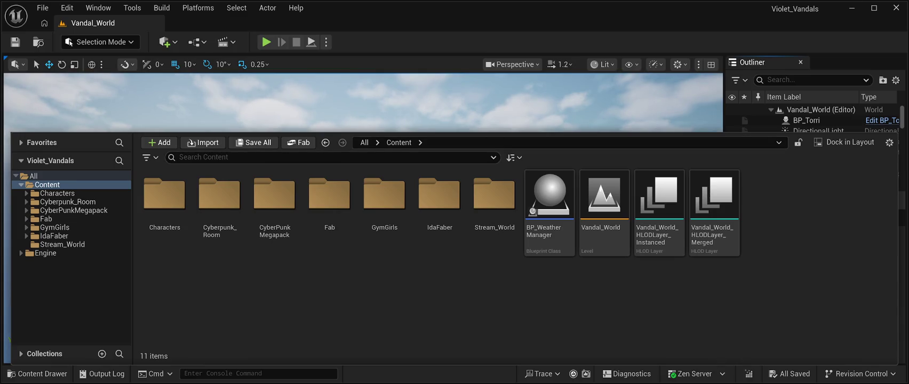
{"action": "left_click", "coordinate": [448, 255]}
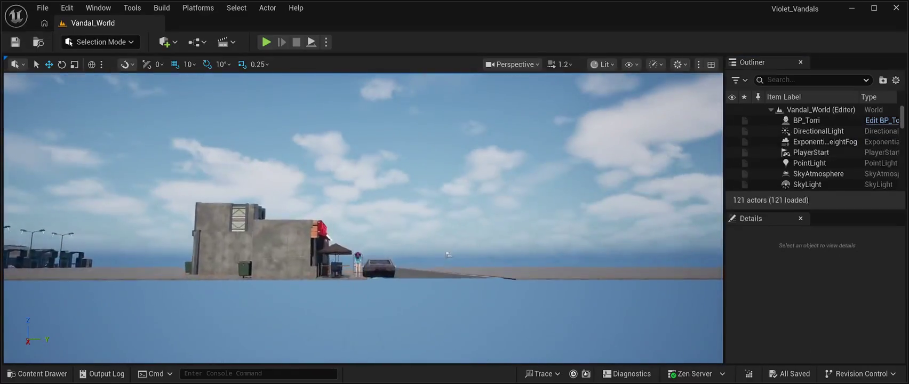
{"action": "left_click_drag", "start_coordinate": [448, 255], "coordinate": [276, 355]}
{"action": "key", "text": "alt+p"}
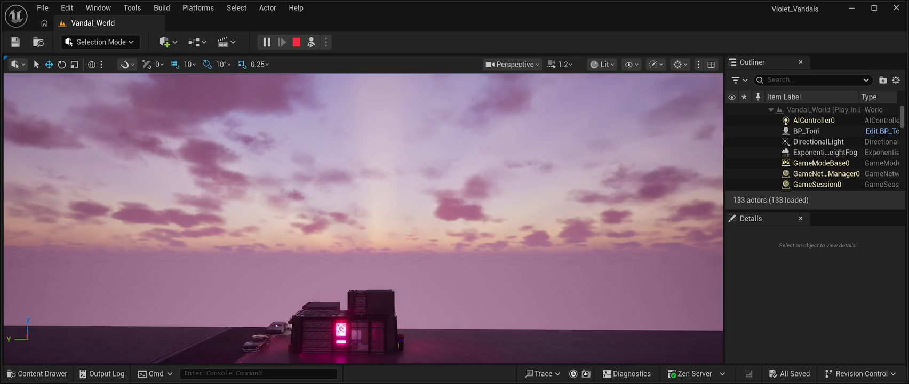
Step: Stop the Play In Editor session to return to the editor
{"action": "left_click", "coordinate": [296, 42]}
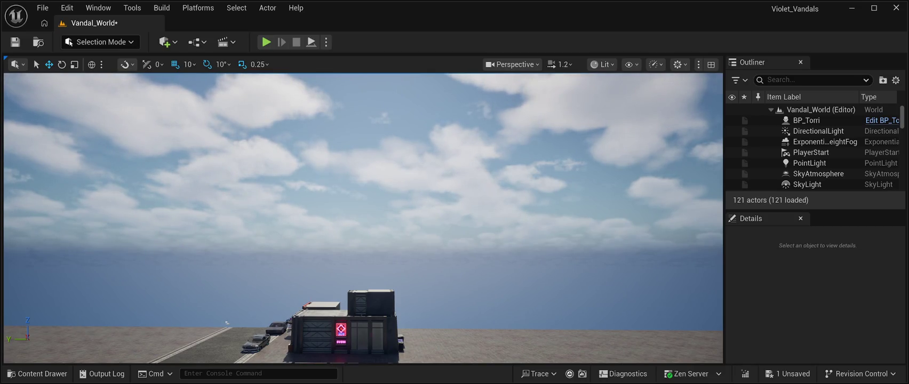
{"action": "key", "text": "ctrl+s"}
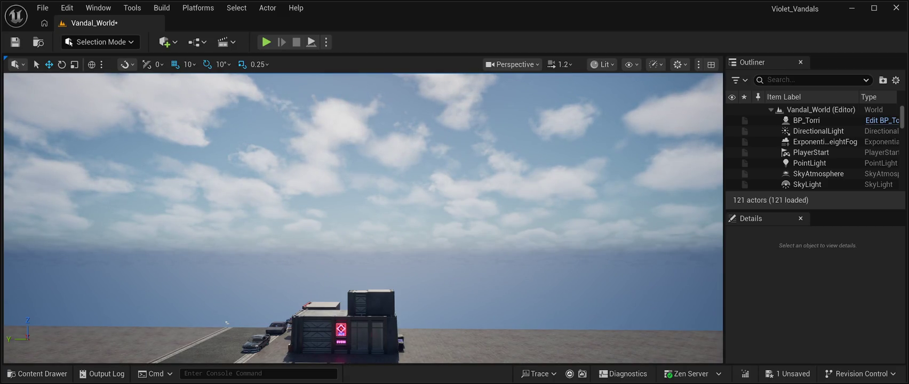
{"action": "key", "text": "ctrl+s"}
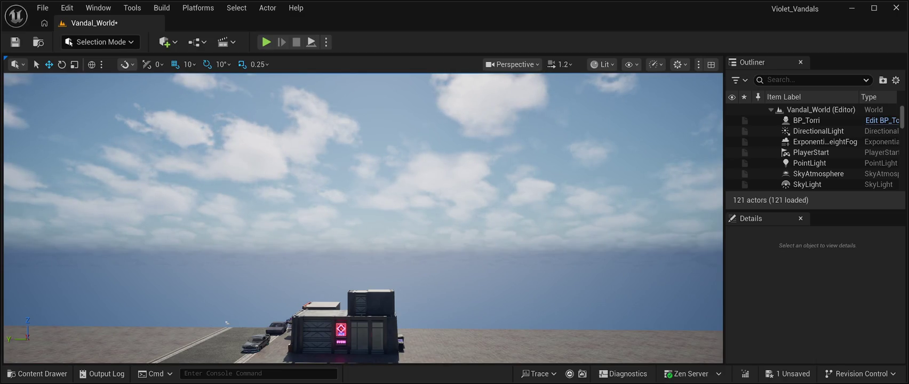
{"action": "key", "text": "ctrl+s"}
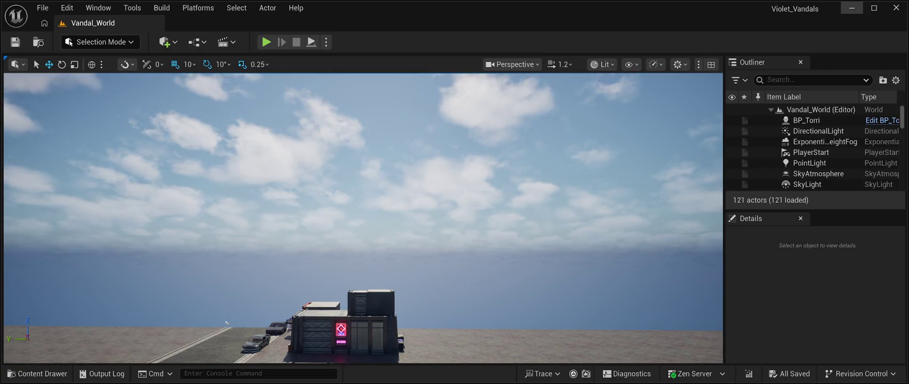
{"action": "key", "text": "alt+p"}
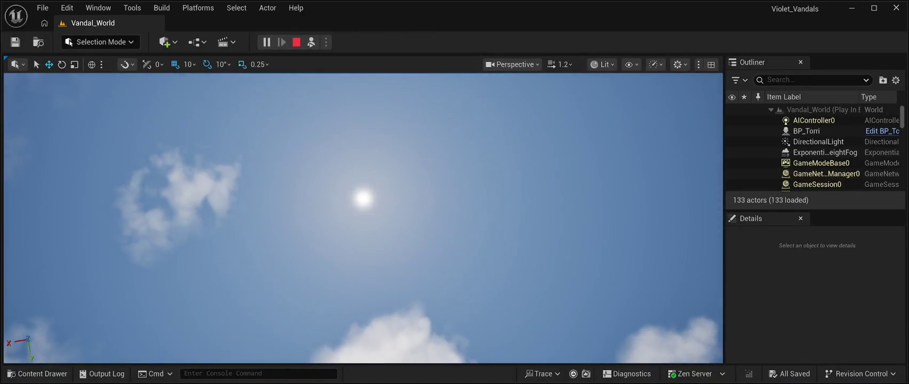
{"action": "key", "text": "Escape"}
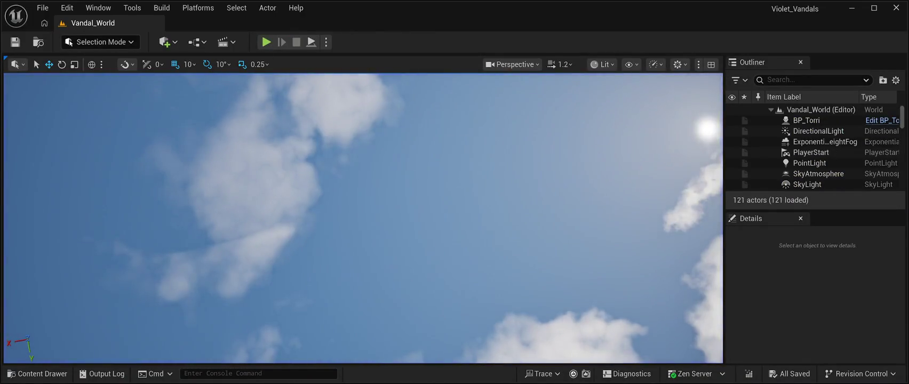
{"action": "key", "text": "alt+p"}
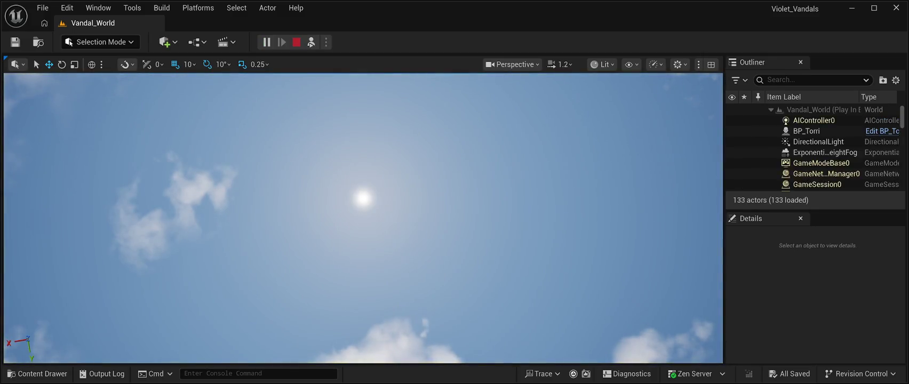
{"action": "key", "text": "Escape"}
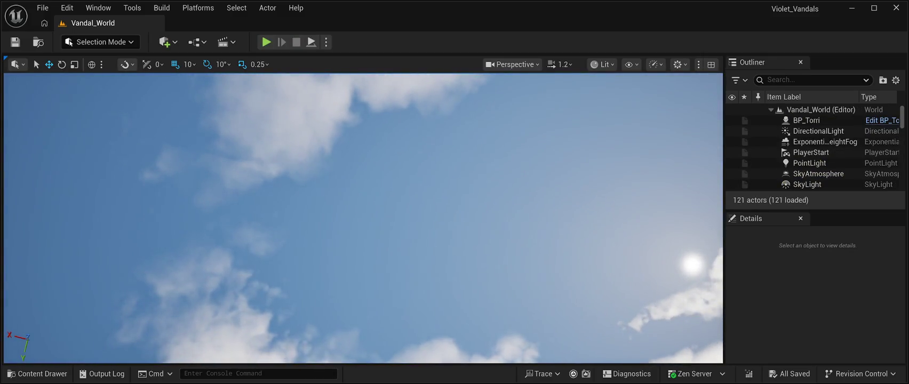
{"action": "key", "text": "alt+p"}
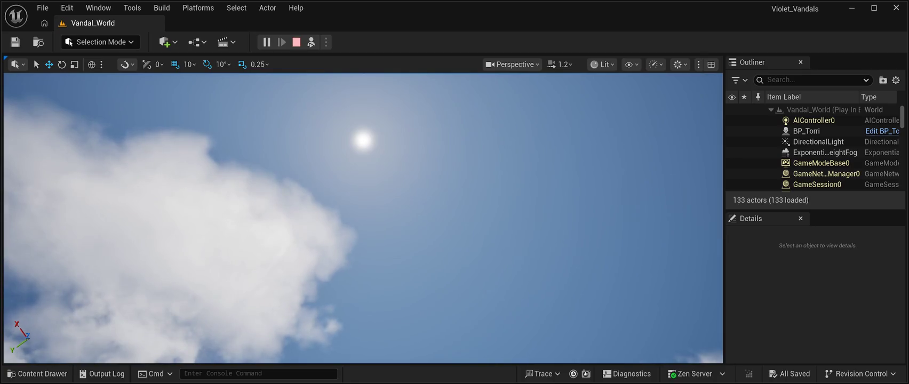
{"action": "left_click", "coordinate": [296, 41]}
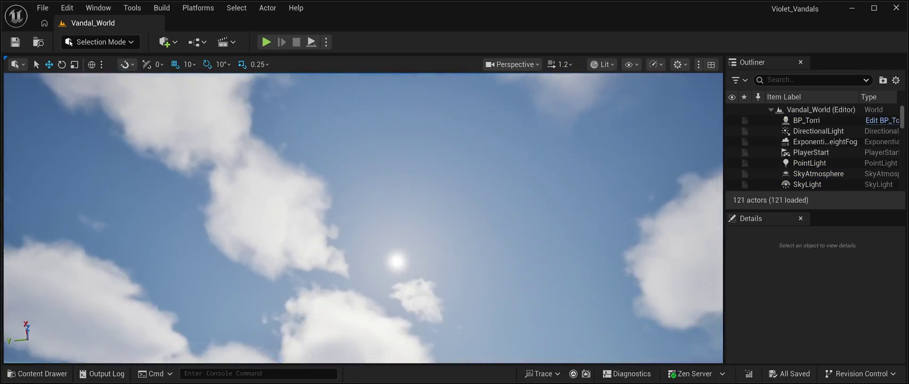
{"action": "key", "text": "alt+p"}
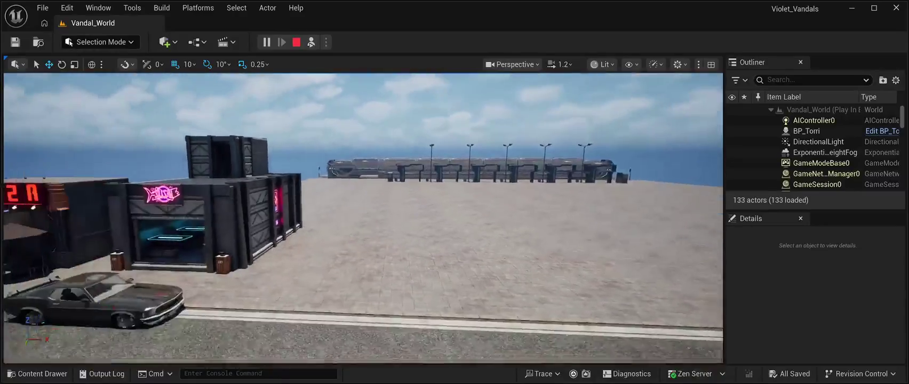
Step: End the test play, tilt the view up and back down, then replay and stop again
{"action": "key", "text": "Escape"}
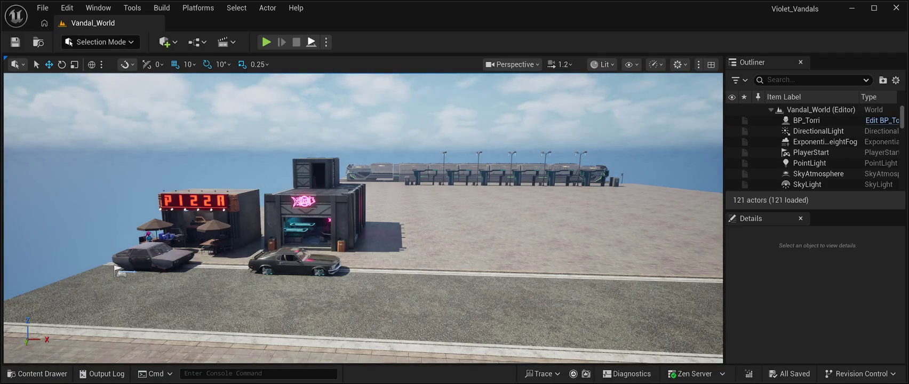
{"action": "left_click_drag", "start_coordinate": [363, 224], "coordinate": [374, 133]}
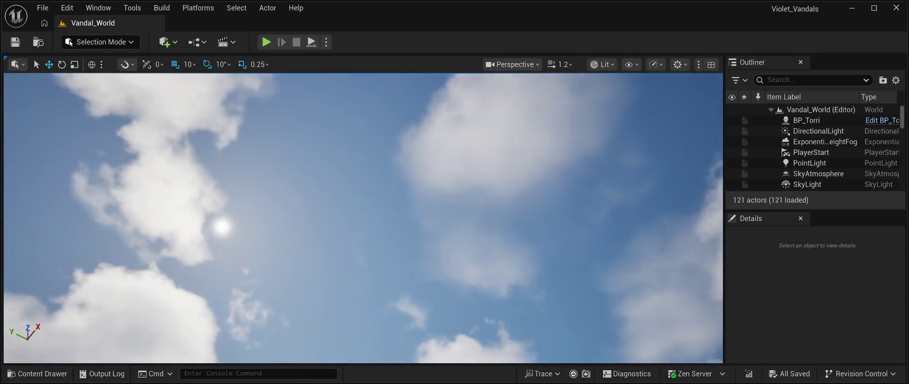
{"action": "left_click_drag", "start_coordinate": [455, 128], "coordinate": [456, 168]}
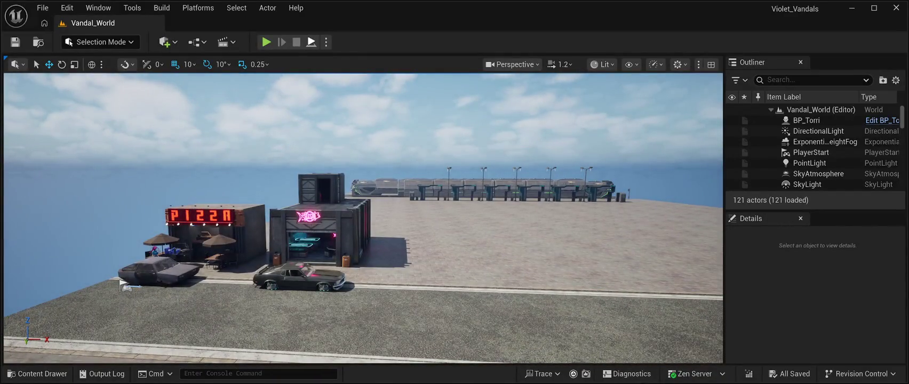
{"action": "key", "text": "alt+p"}
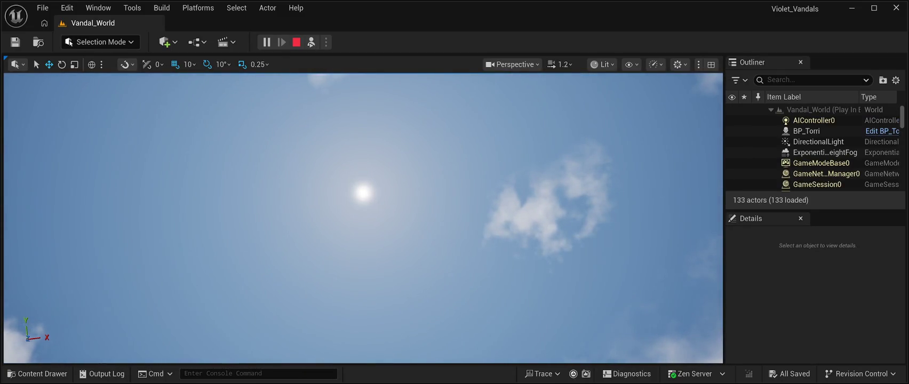
{"action": "key", "text": "Escape"}
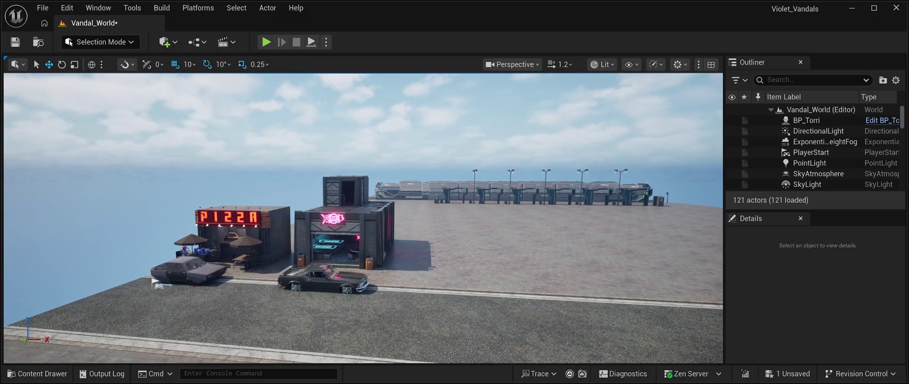
Step: Save Vandal_World and launch a Play In Editor test of the saved level
{"action": "key", "text": "ctrl+s"}
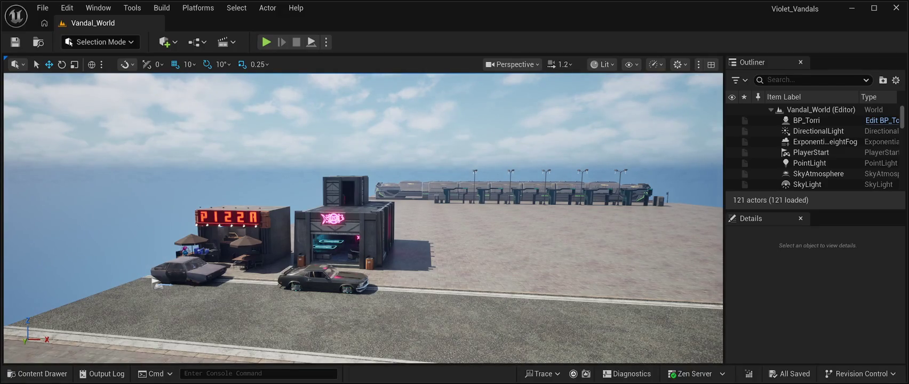
{"action": "key", "text": "alt+p"}
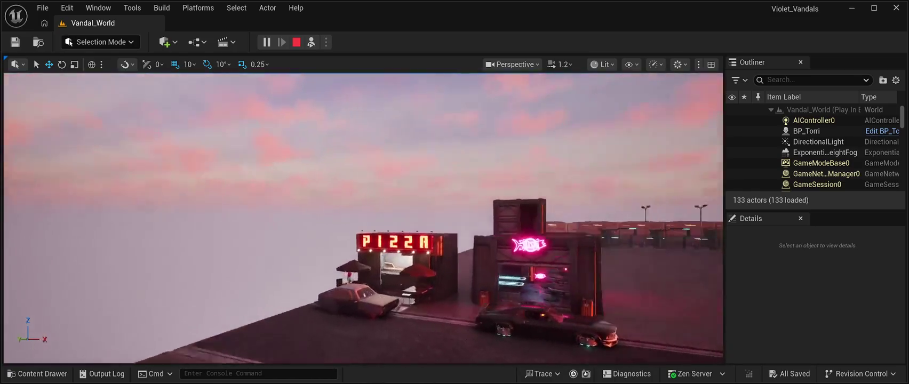
Step: End the play session after looking over the dusk street scene
{"action": "key", "text": "Escape"}
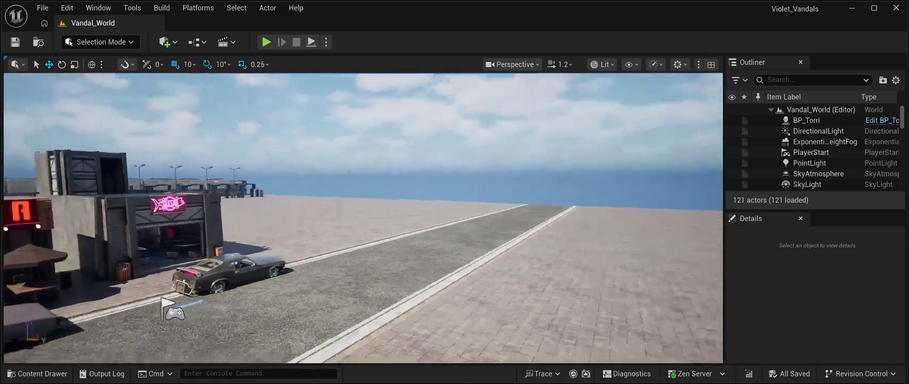
Step: Start a new Play In Editor session of Vandal_World
{"action": "key", "text": "alt+p"}
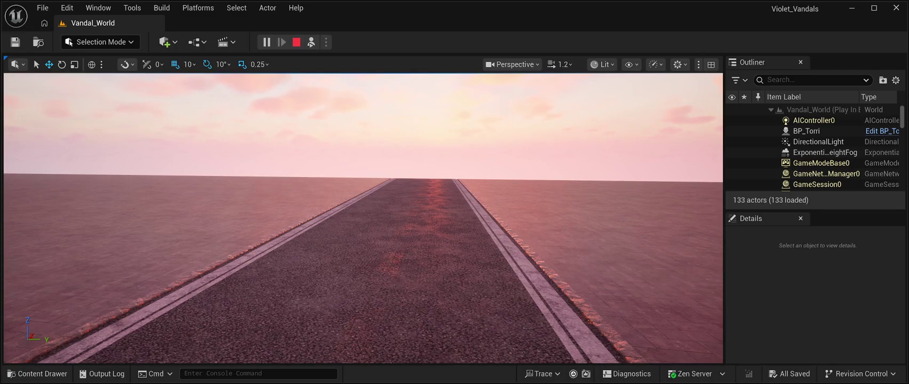
{"action": "left_click", "coordinate": [296, 42]}
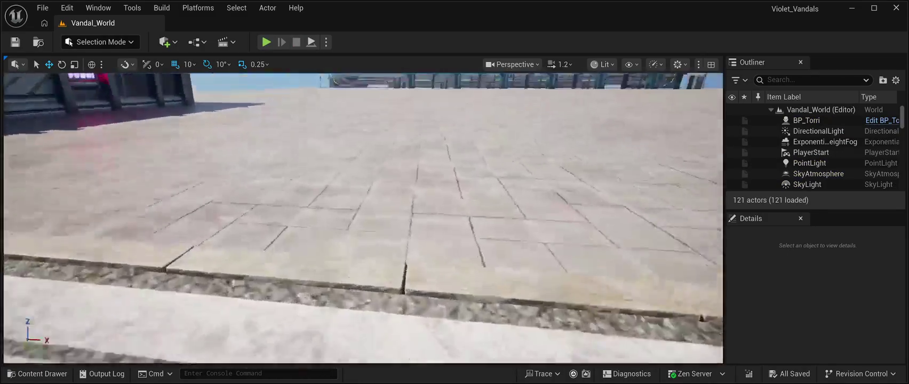
{"action": "mouse_move", "coordinate": [363, 218]}
{"action": "left_mouse_down"}
{"action": "mouse_move", "coordinate": [363, 149]}
{"action": "mouse_move", "coordinate": [363, 214]}
{"action": "left_mouse_up"}
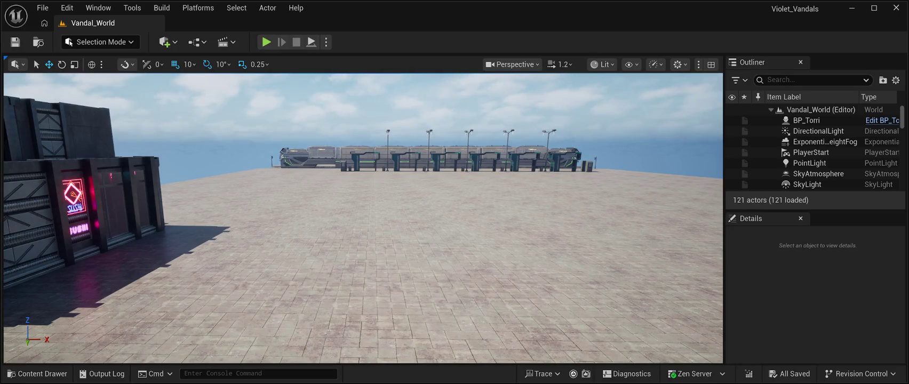
{"action": "left_click_drag", "start_coordinate": [143, 87], "coordinate": [143, 87]}
{"action": "left_click", "coordinate": [37, 373]}
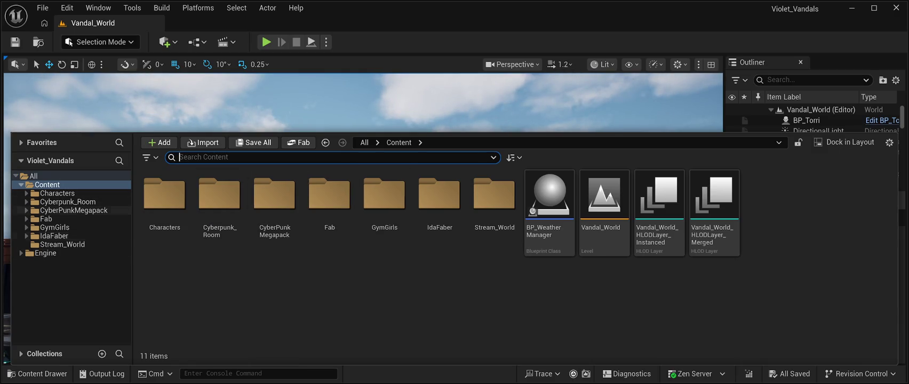
Step: Open CyberPunkMegapack > Meshes and scroll down to the SM_Tree and SM_UnderTrees meshes
{"action": "left_click", "coordinate": [68, 202]}
{"action": "left_click", "coordinate": [73, 211]}
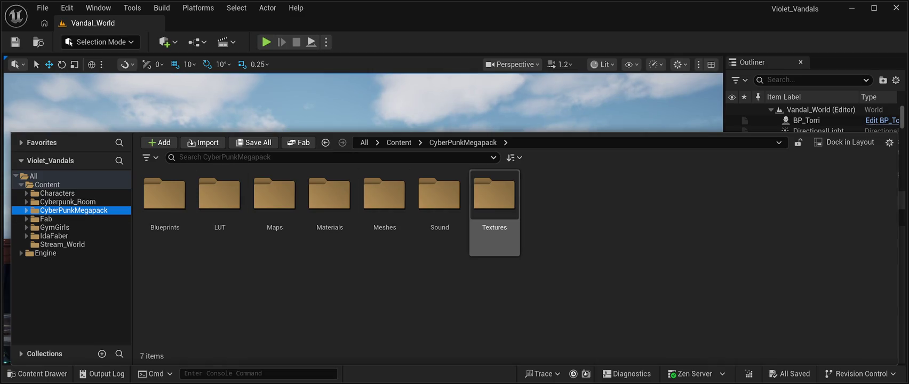
{"action": "left_click", "coordinate": [495, 202]}
{"action": "double_click", "coordinate": [384, 203]}
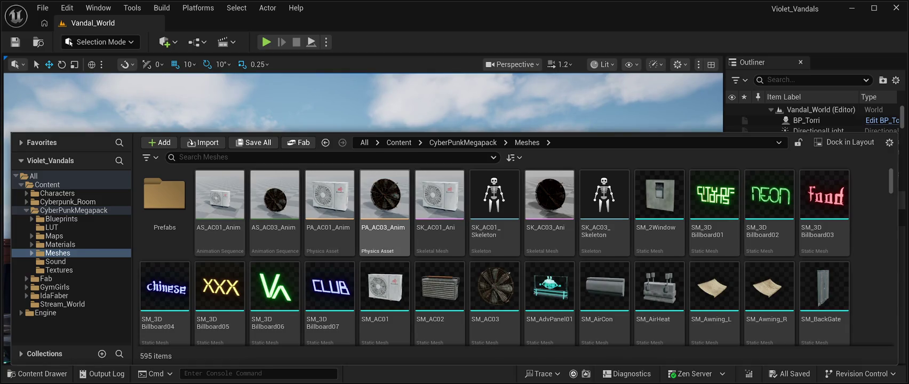
{"action": "scroll", "coordinate": [768, 267], "scroll_direction": "down", "scroll_amount": 1}
{"action": "scroll", "coordinate": [549, 230], "scroll_direction": "down", "scroll_amount": 5}
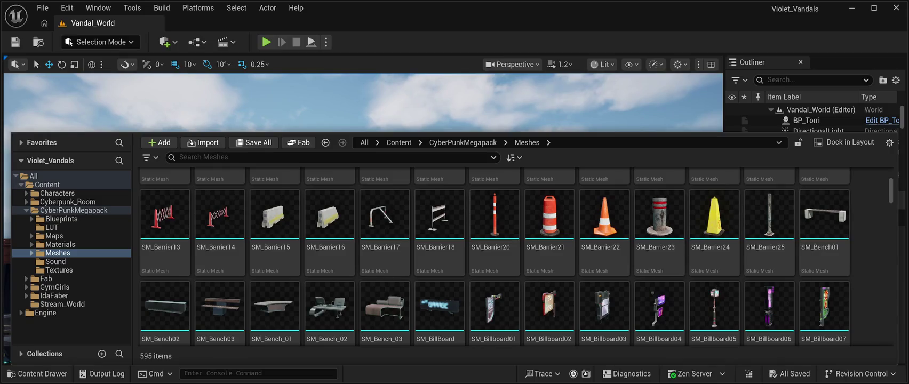
{"action": "scroll", "coordinate": [494, 296], "scroll_direction": "down", "scroll_amount": 15}
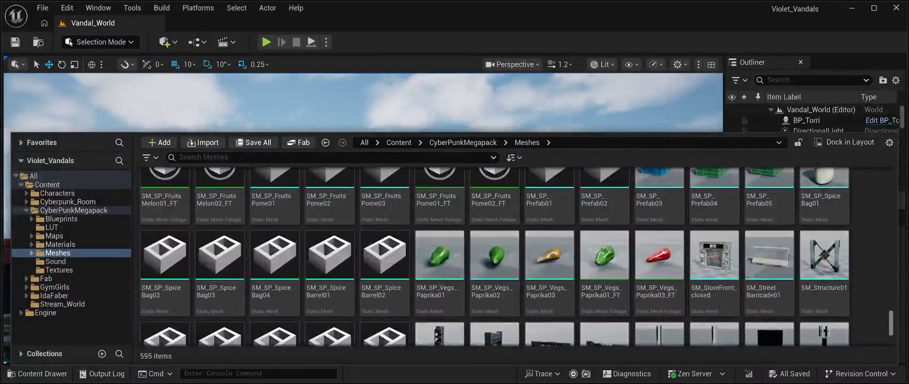
{"action": "scroll", "coordinate": [495, 296], "scroll_direction": "down", "scroll_amount": 2}
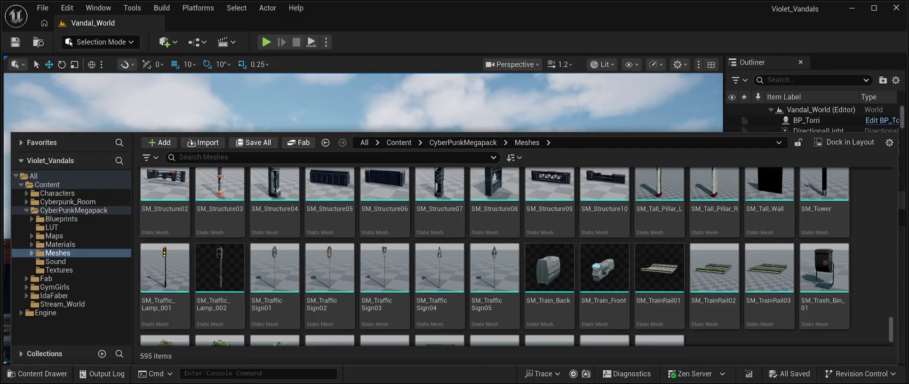
{"action": "scroll", "coordinate": [715, 251], "scroll_direction": "down", "scroll_amount": 1}
{"action": "scroll", "coordinate": [439, 250], "scroll_direction": "down", "scroll_amount": 1}
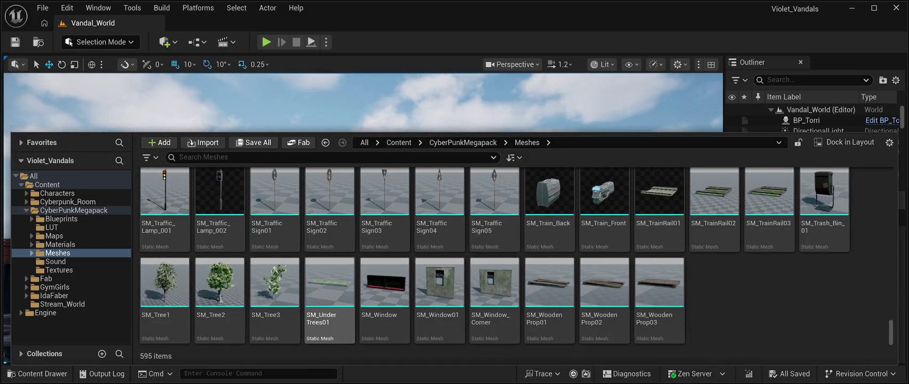
Step: Place an SM_UnderTrees01 grass planter on the pavement beside the road at 6370, 160, 110
{"action": "left_click_drag", "start_coordinate": [330, 282], "coordinate": [560, 307]}
{"action": "left_click_drag", "start_coordinate": [490, 316], "coordinate": [491, 315]}
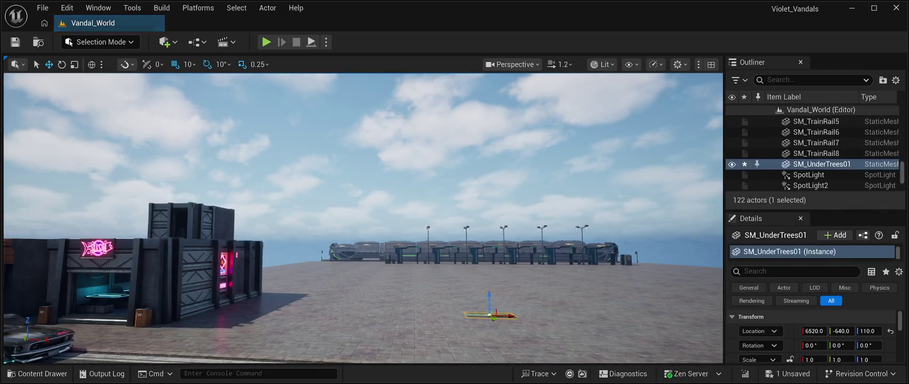
{"action": "key", "text": "f"}
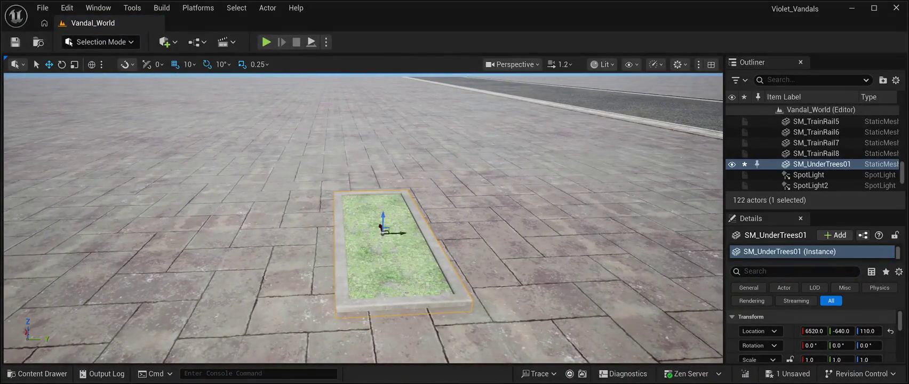
{"action": "left_click_drag", "start_coordinate": [395, 233], "coordinate": [670, 206]}
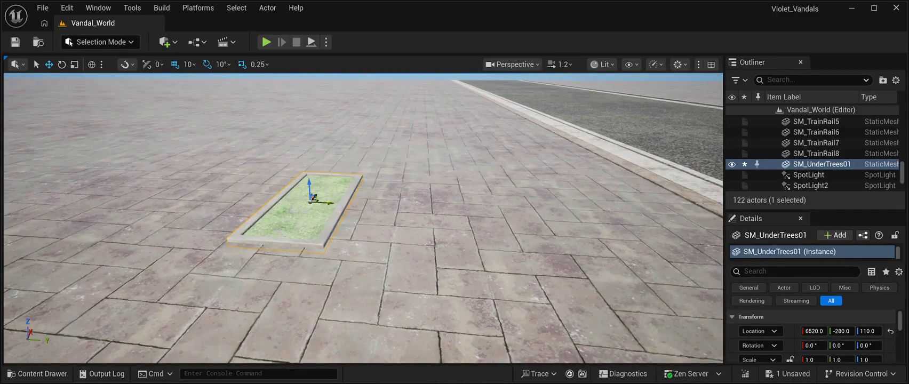
{"action": "left_click_drag", "start_coordinate": [328, 202], "coordinate": [656, 198]}
{"action": "key", "text": "f"}
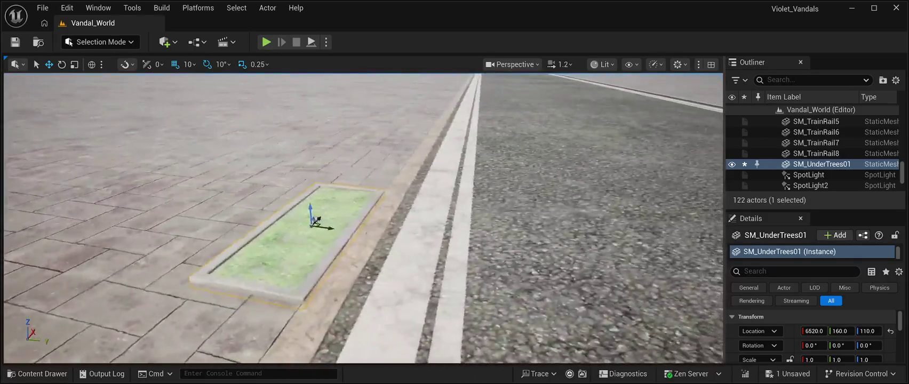
{"action": "mouse_move", "coordinate": [363, 213]}
{"action": "left_mouse_down"}
{"action": "mouse_move", "coordinate": [363, 107]}
{"action": "mouse_move", "coordinate": [371, 291]}
{"action": "mouse_move", "coordinate": [405, 288]}
{"action": "left_mouse_up"}
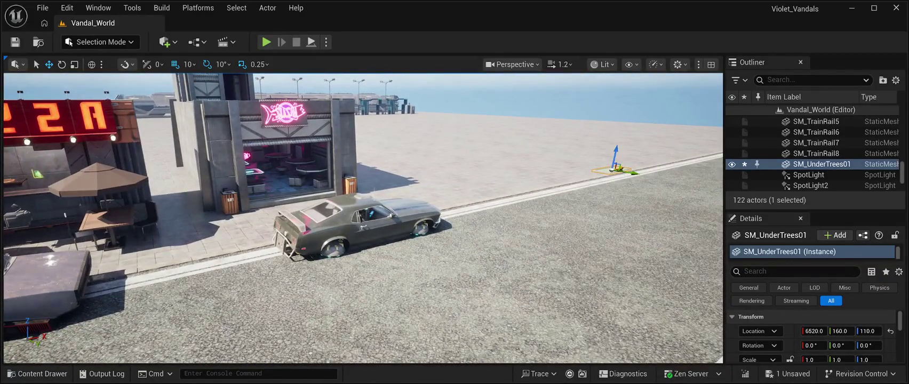
{"action": "left_click_drag", "start_coordinate": [405, 288], "coordinate": [243, 353]}
{"action": "key", "text": "alt+p"}
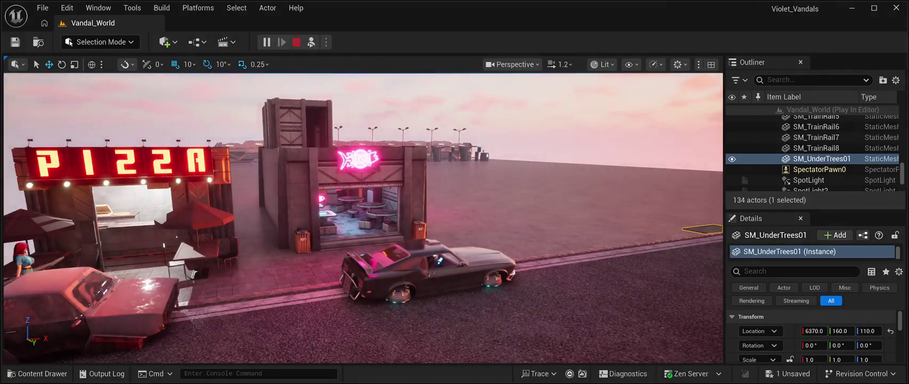
{"action": "left_click", "coordinate": [296, 42]}
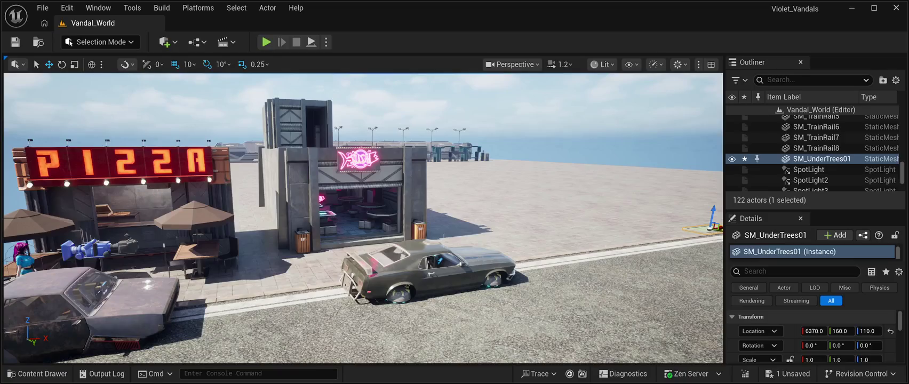
{"action": "key", "text": "f"}
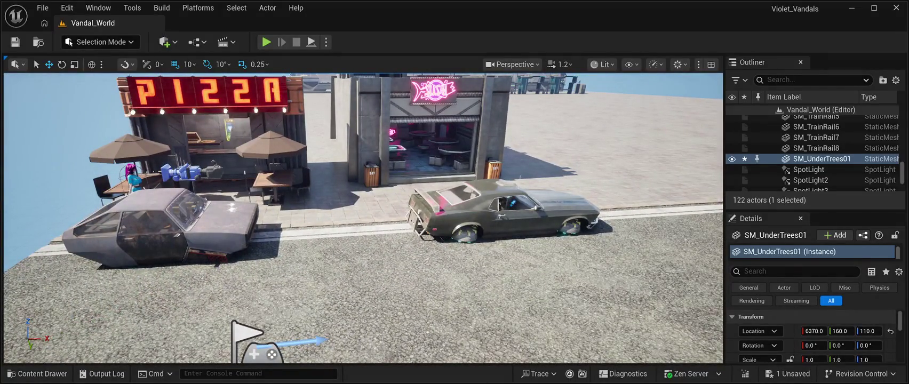
{"action": "key", "text": "ctrl+b"}
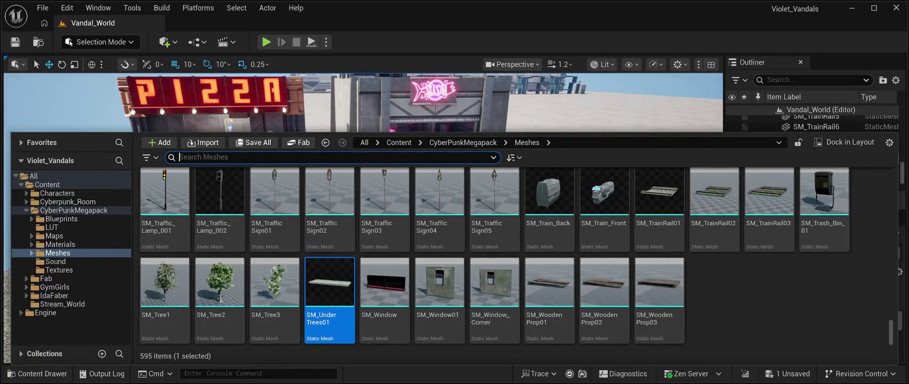
{"action": "scroll", "coordinate": [494, 256], "scroll_direction": "up", "scroll_amount": 3}
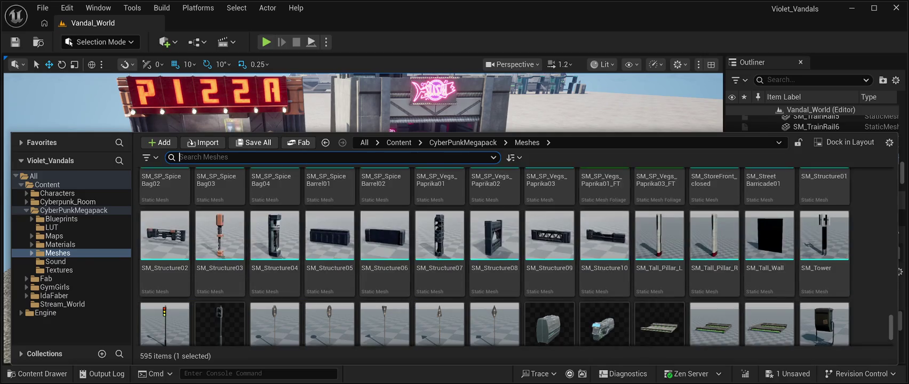
{"action": "scroll", "coordinate": [494, 256], "scroll_direction": "up", "scroll_amount": 1}
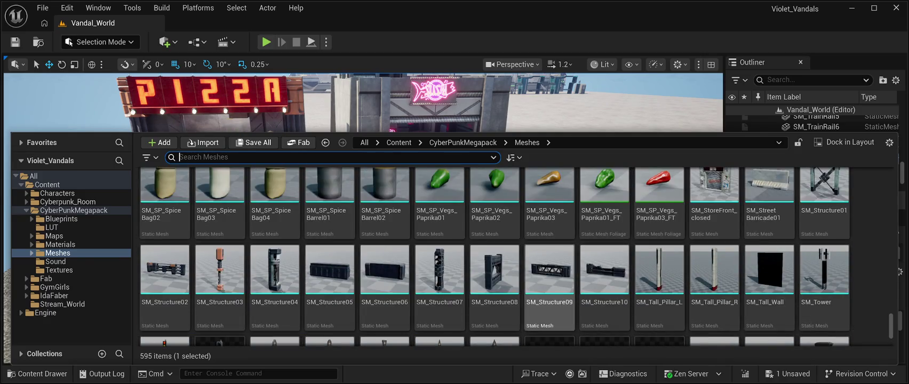
{"action": "scroll", "coordinate": [493, 266], "scroll_direction": "up", "scroll_amount": 4}
{"action": "scroll", "coordinate": [494, 256], "scroll_direction": "up", "scroll_amount": 5}
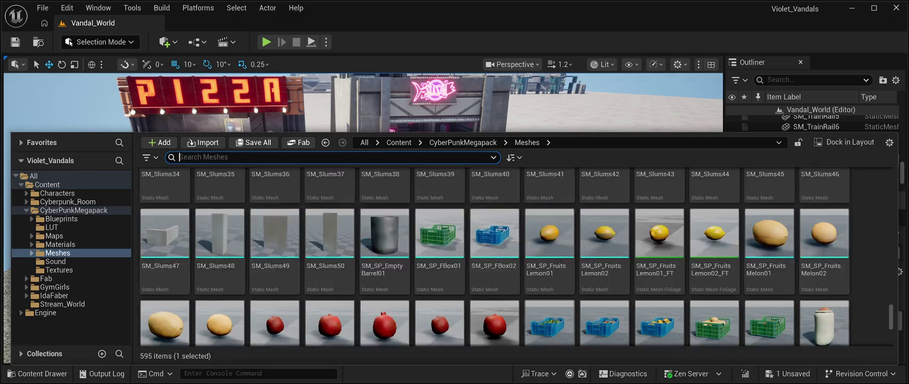
{"action": "scroll", "coordinate": [493, 256], "scroll_direction": "up", "scroll_amount": 20}
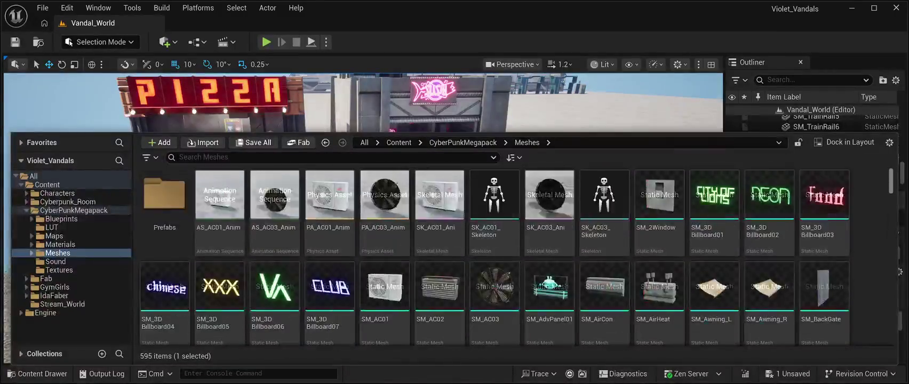
{"action": "scroll", "coordinate": [493, 256], "scroll_direction": "down", "scroll_amount": 15}
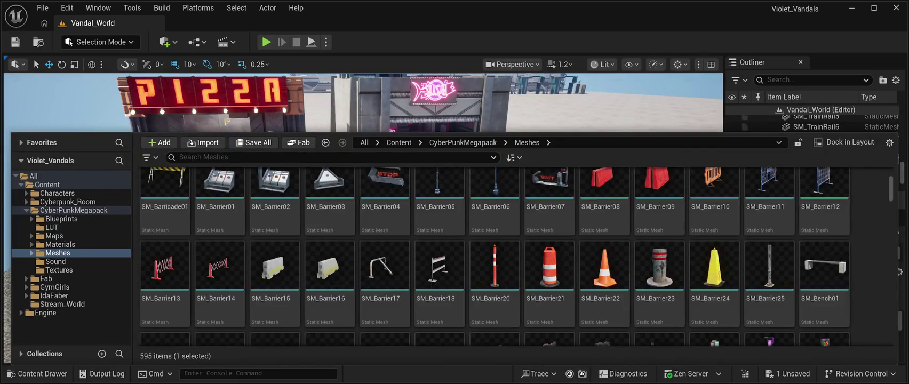
{"action": "scroll", "coordinate": [550, 256], "scroll_direction": "down", "scroll_amount": 6}
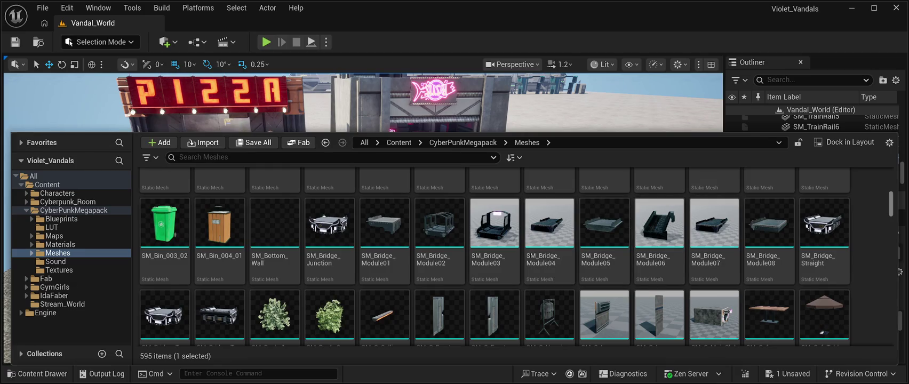
{"action": "scroll", "coordinate": [714, 299], "scroll_direction": "down", "scroll_amount": 2}
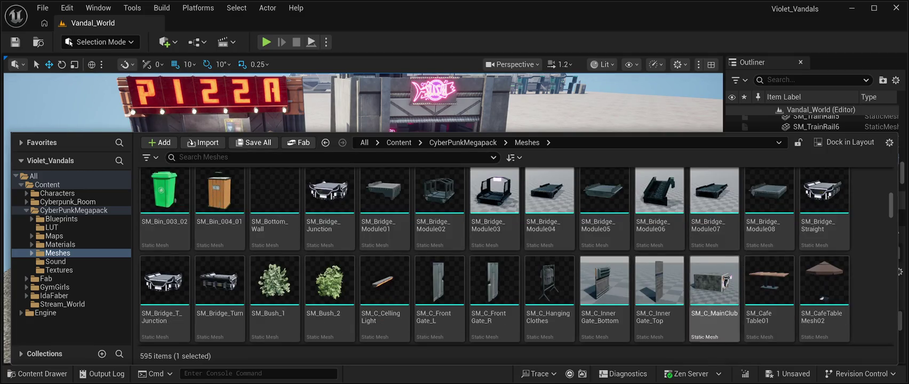
{"action": "scroll", "coordinate": [481, 256], "scroll_direction": "down", "scroll_amount": 4}
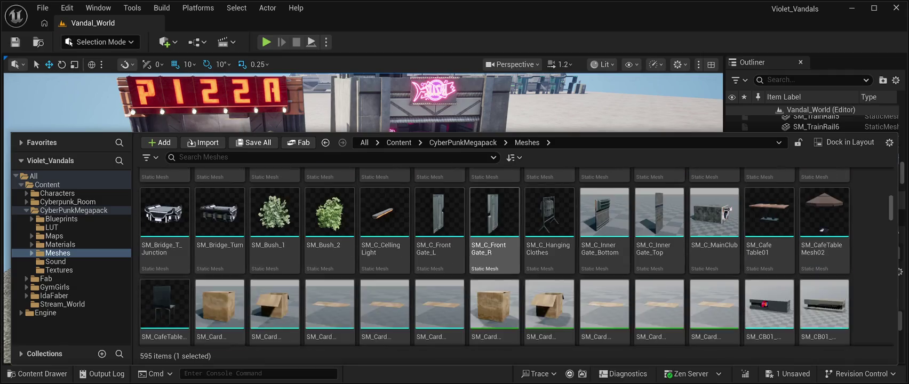
{"action": "scroll", "coordinate": [439, 254], "scroll_direction": "down", "scroll_amount": 4}
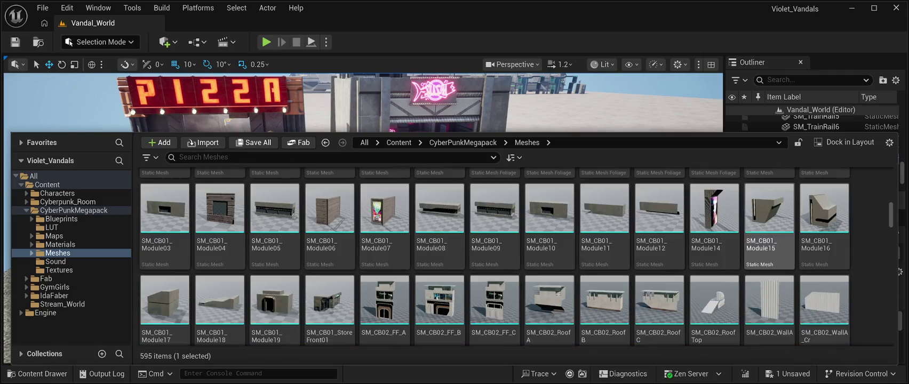
{"action": "scroll", "coordinate": [550, 267], "scroll_direction": "down", "scroll_amount": 2}
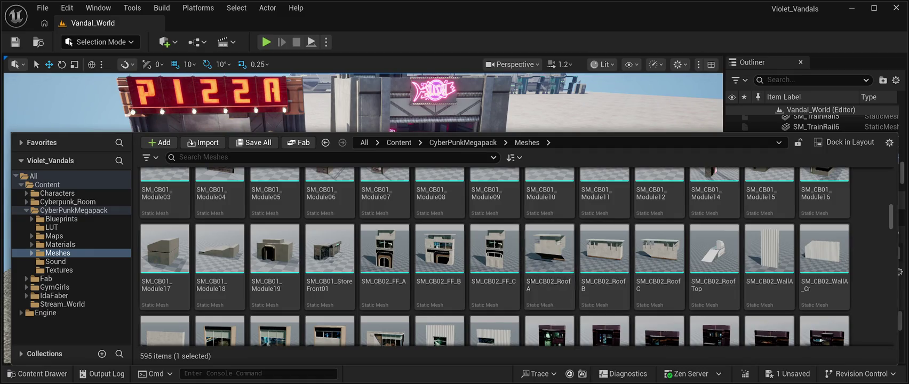
{"action": "scroll", "coordinate": [384, 267], "scroll_direction": "down", "scroll_amount": 1}
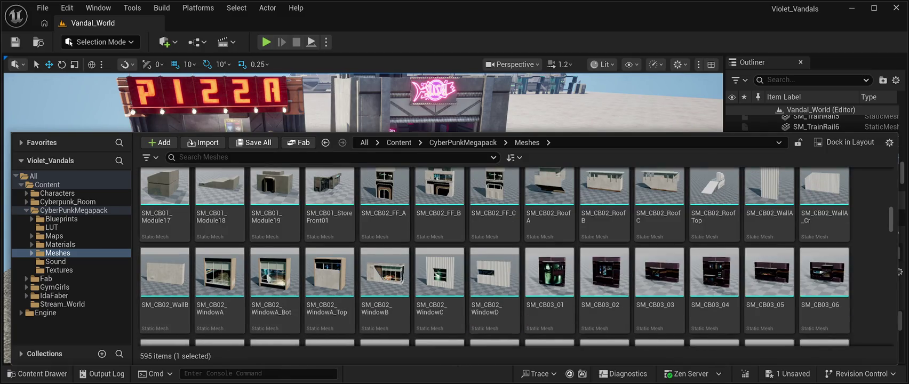
{"action": "scroll", "coordinate": [714, 278], "scroll_direction": "down", "scroll_amount": 2}
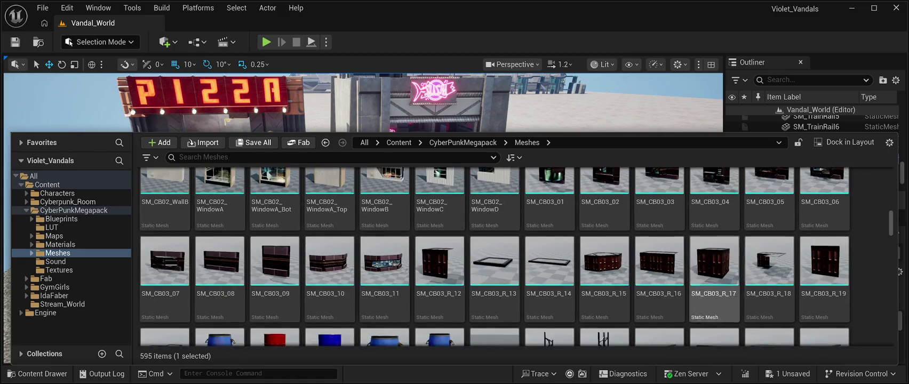
{"action": "scroll", "coordinate": [659, 277], "scroll_direction": "down", "scroll_amount": 1}
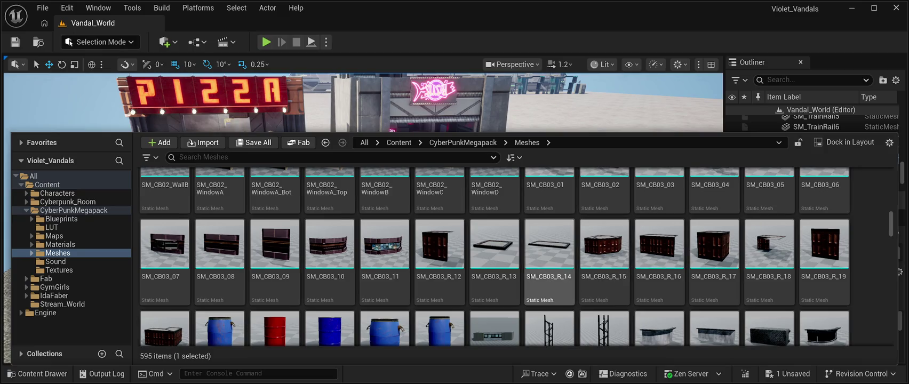
{"action": "scroll", "coordinate": [494, 256], "scroll_direction": "down", "scroll_amount": 4}
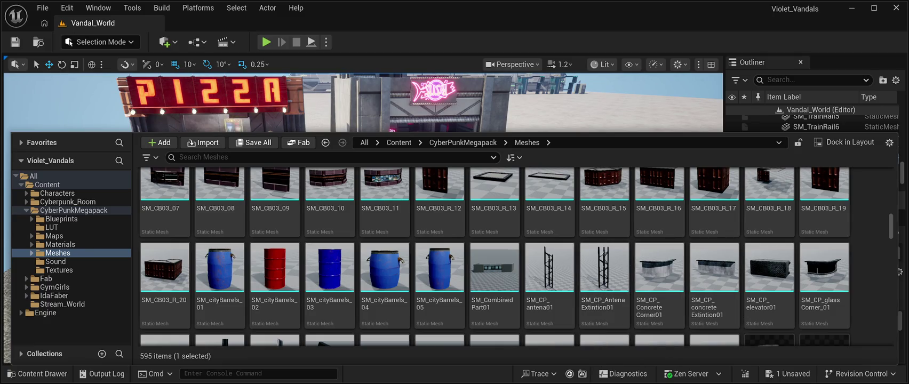
Step: Scroll through the 595 meshes in CyberPunkMegapack > Meshes to locate SM_CyberLight07
{"action": "scroll", "coordinate": [550, 278], "scroll_direction": "down", "scroll_amount": 4}
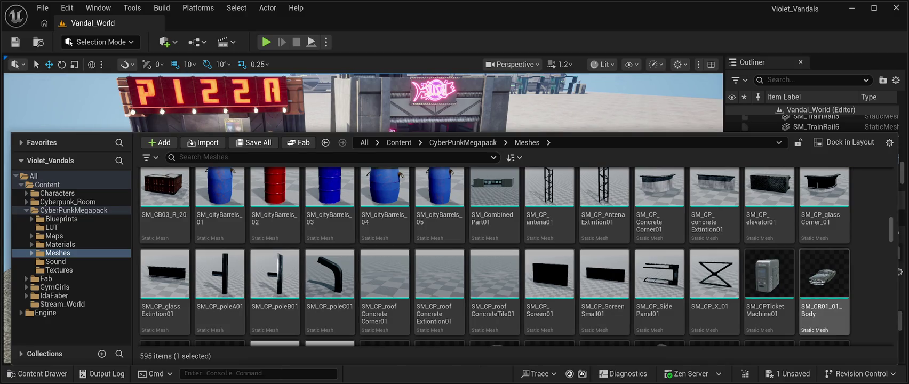
{"action": "scroll", "coordinate": [549, 278], "scroll_direction": "down", "scroll_amount": 4}
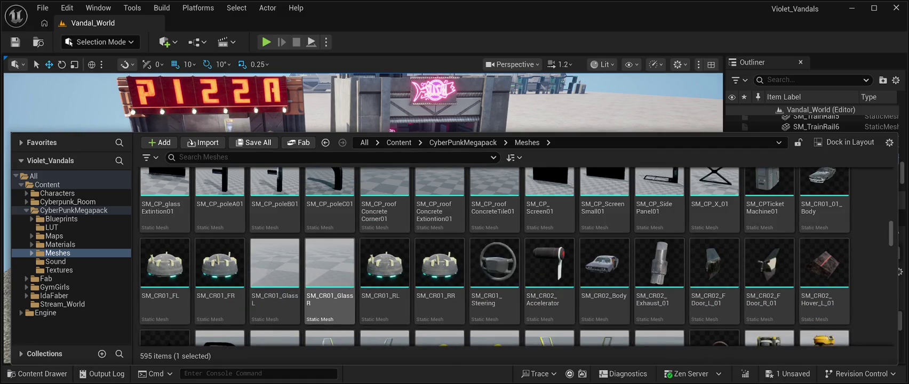
{"action": "scroll", "coordinate": [330, 281], "scroll_direction": "down", "scroll_amount": 3}
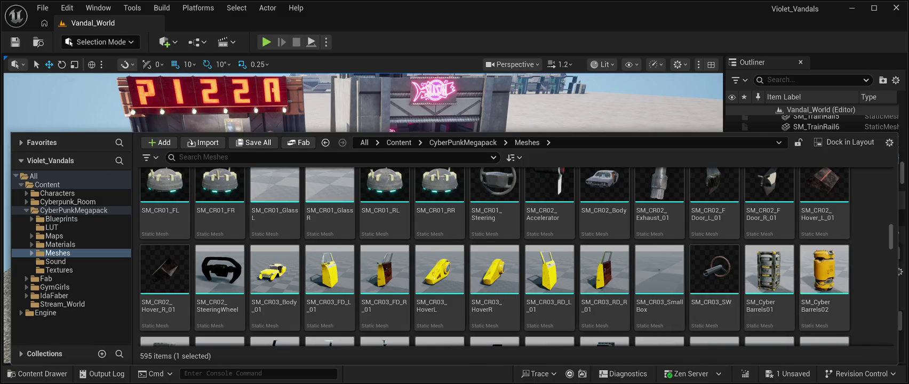
{"action": "scroll", "coordinate": [330, 245], "scroll_direction": "up", "scroll_amount": 2}
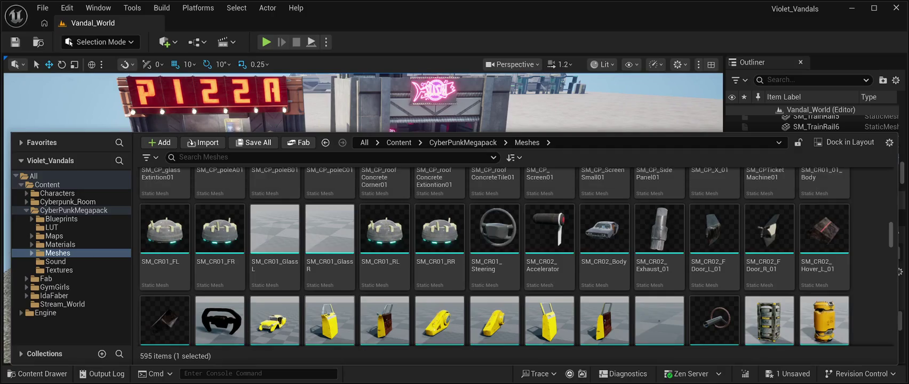
{"action": "scroll", "coordinate": [384, 299], "scroll_direction": "down", "scroll_amount": 2}
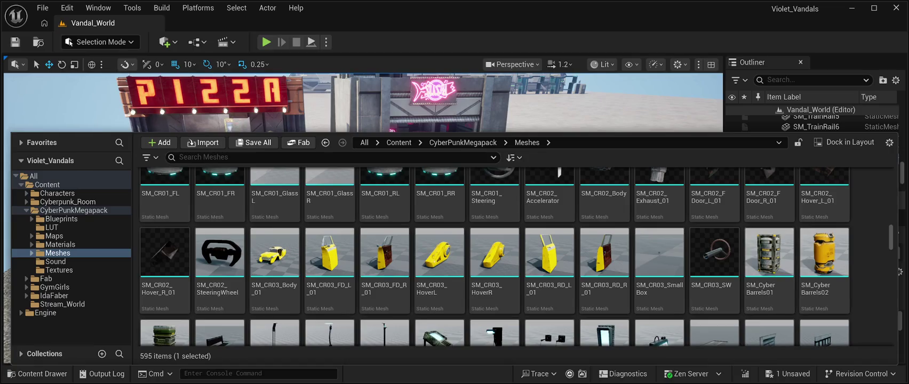
{"action": "scroll", "coordinate": [768, 267], "scroll_direction": "down", "scroll_amount": 1}
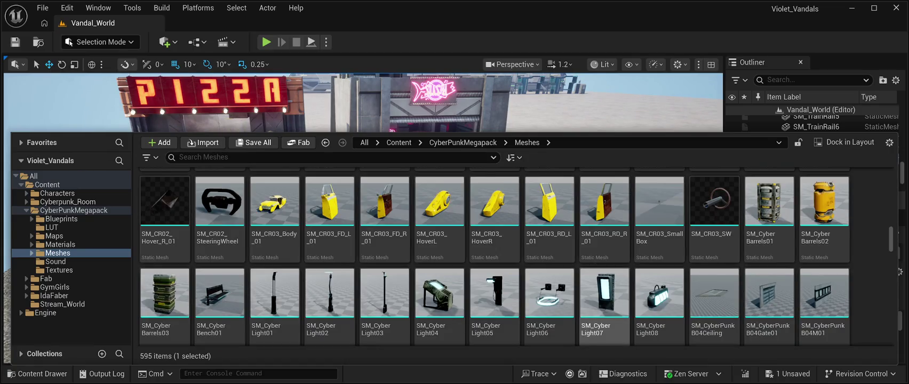
{"action": "scroll", "coordinate": [495, 256], "scroll_direction": "down", "scroll_amount": 1}
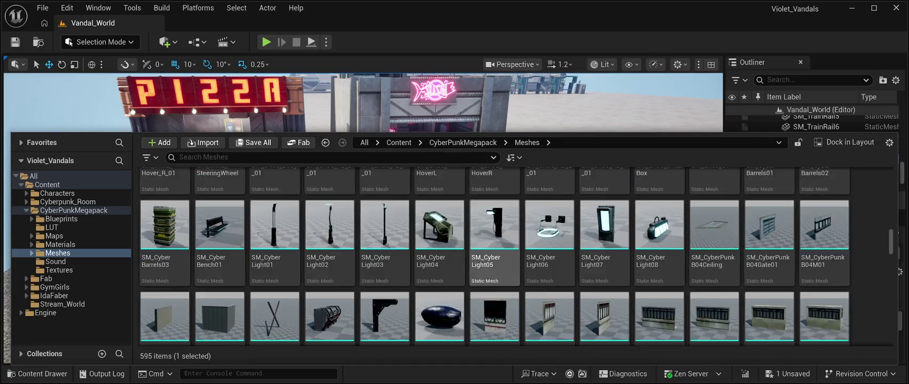
{"action": "scroll", "coordinate": [494, 272], "scroll_direction": "down", "scroll_amount": 1}
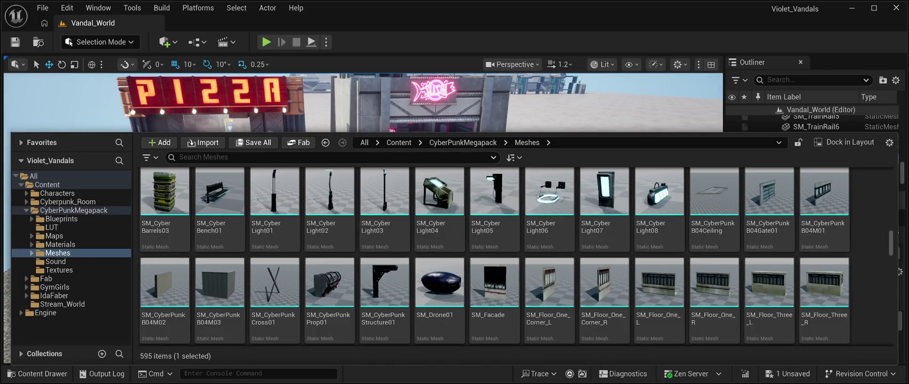
{"action": "scroll", "coordinate": [550, 299], "scroll_direction": "down", "scroll_amount": 1}
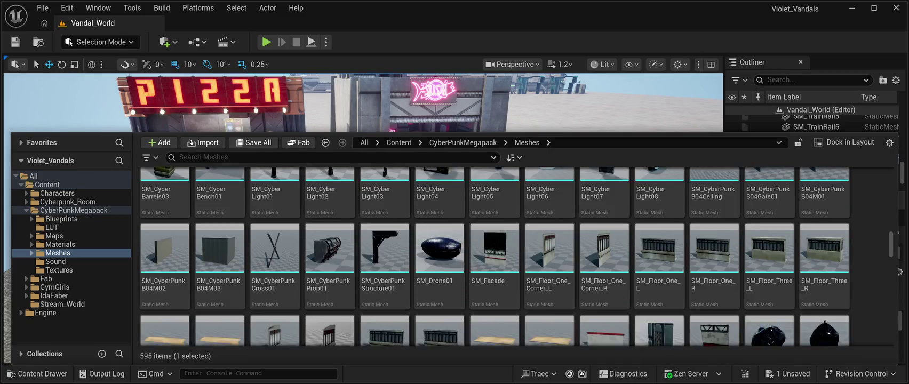
{"action": "scroll", "coordinate": [603, 288], "scroll_direction": "down", "scroll_amount": 1}
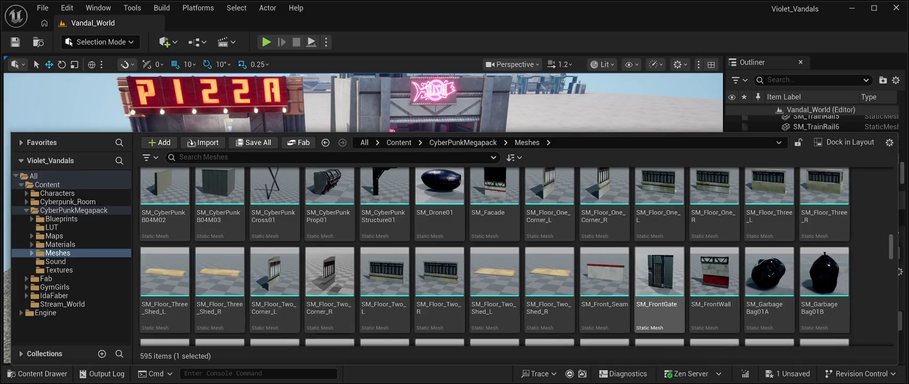
{"action": "scroll", "coordinate": [659, 267], "scroll_direction": "down", "scroll_amount": 1}
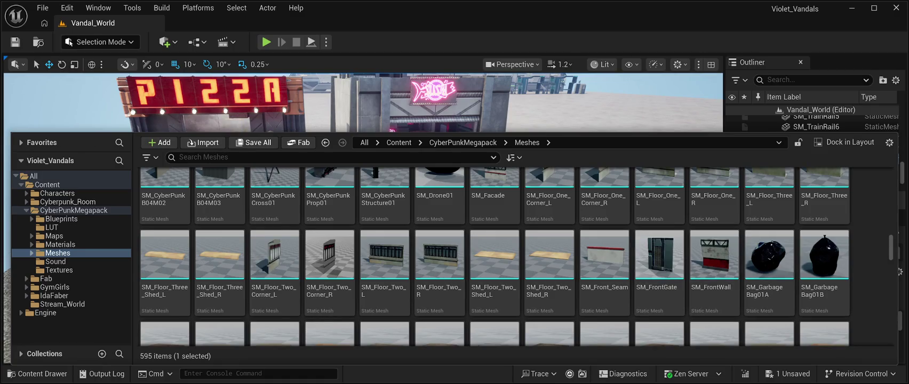
{"action": "scroll", "coordinate": [603, 299], "scroll_direction": "down", "scroll_amount": 1}
{"action": "scroll", "coordinate": [660, 315], "scroll_direction": "up", "scroll_amount": 10}
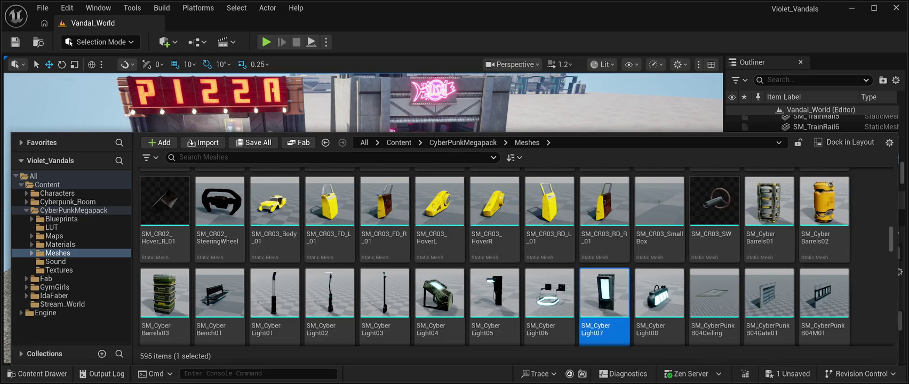
Step: Close the Content Drawer, turn SM_CyberLight07 about 180° and shift it along X toward the buildings
{"action": "key", "text": "ctrl+space"}
{"action": "key", "text": "f"}
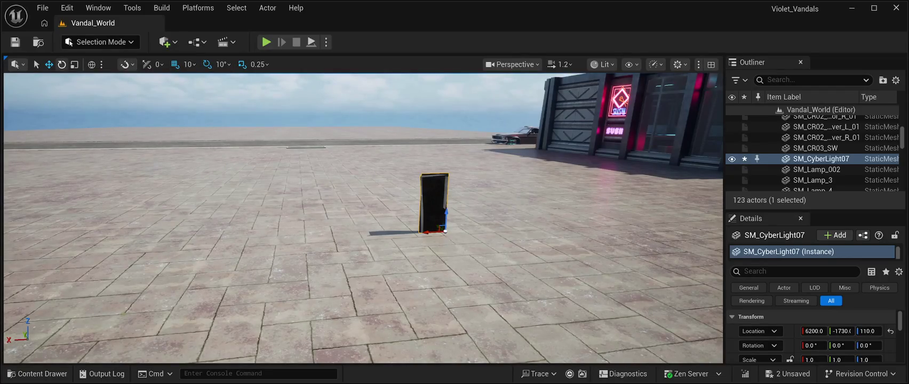
{"action": "key", "text": "e"}
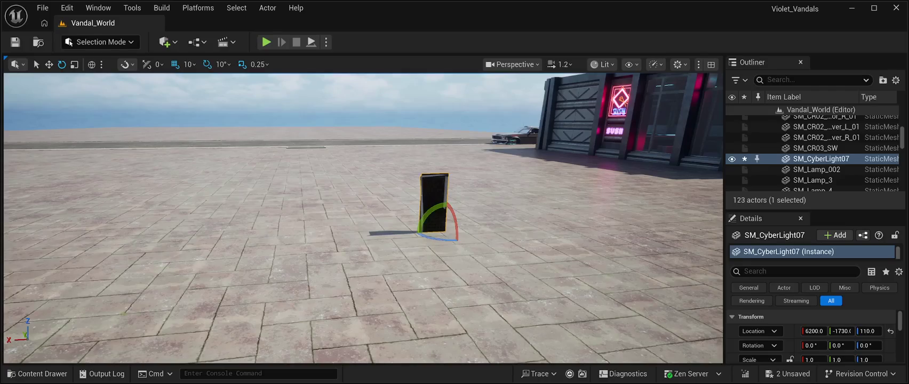
{"action": "left_click_drag", "start_coordinate": [443, 239], "coordinate": [469, 233]}
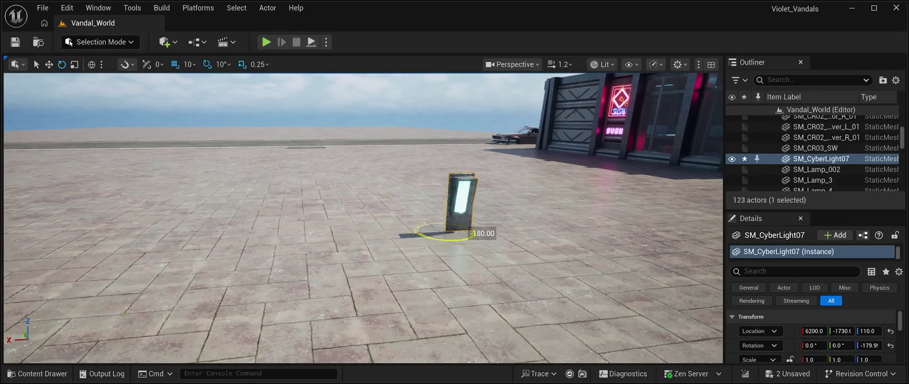
{"action": "mouse_move", "coordinate": [709, 185]}
{"action": "left_mouse_down"}
{"action": "mouse_move", "coordinate": [720, 190]}
{"action": "mouse_move", "coordinate": [709, 184]}
{"action": "left_mouse_up"}
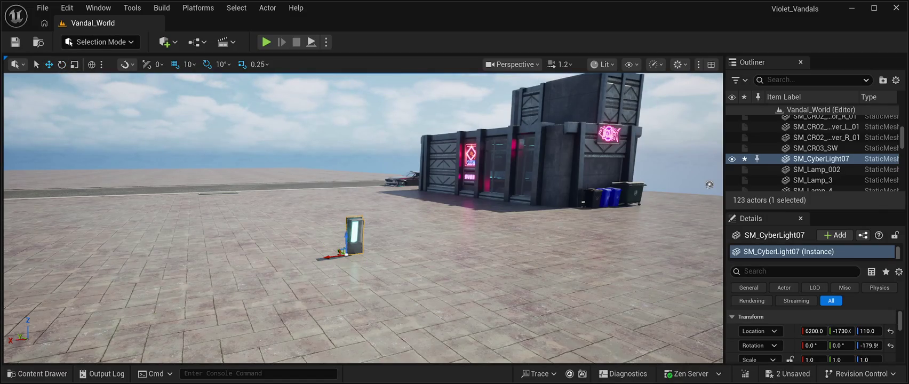
{"action": "mouse_move", "coordinate": [709, 185]}
{"action": "left_mouse_down"}
{"action": "mouse_move", "coordinate": [715, 192]}
{"action": "mouse_move", "coordinate": [574, 202]}
{"action": "left_mouse_up"}
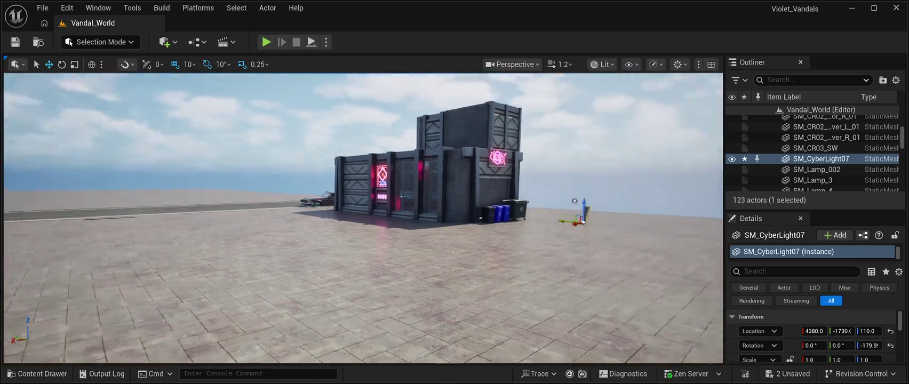
Step: Slide SM_CyberLight07 along X and Y flush onto the grey wall face, reaching 3860, -580, 350
{"action": "key", "text": "f"}
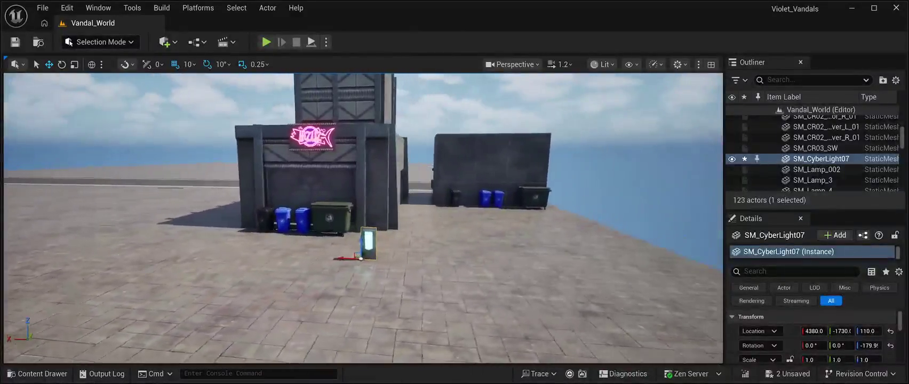
{"action": "left_click_drag", "start_coordinate": [331, 257], "coordinate": [529, 266]}
{"action": "key", "text": "f"}
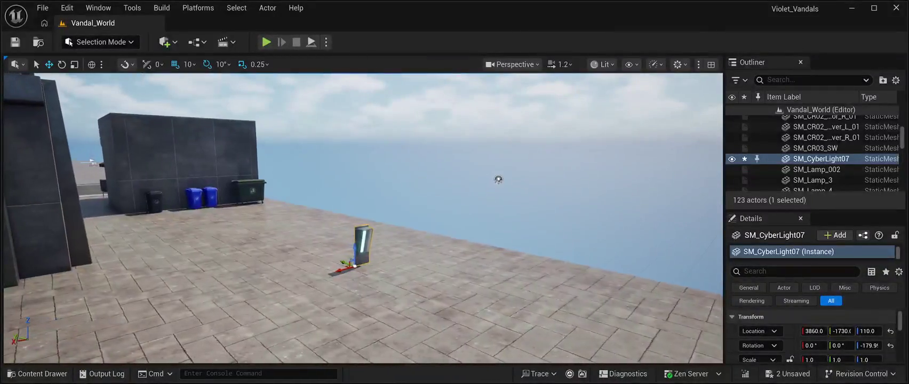
{"action": "mouse_move", "coordinate": [350, 264]}
{"action": "left_mouse_down"}
{"action": "mouse_move", "coordinate": [225, 217]}
{"action": "mouse_move", "coordinate": [224, 144]}
{"action": "left_mouse_up"}
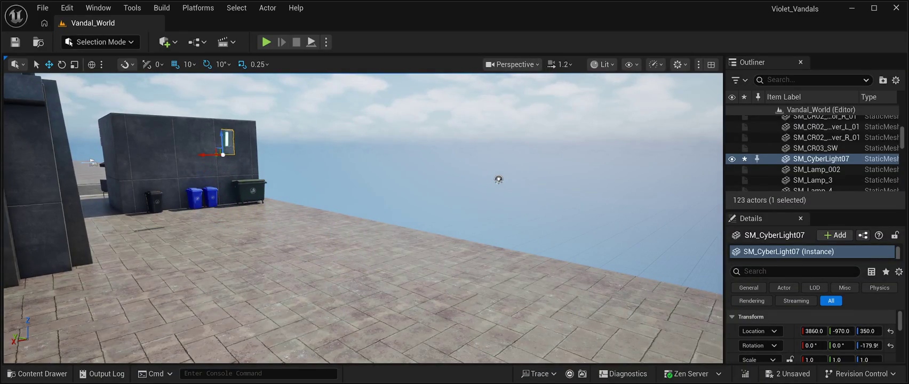
{"action": "key", "text": "f"}
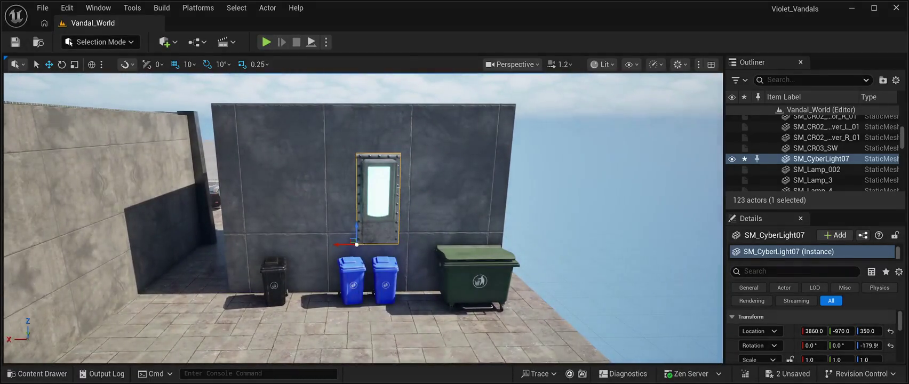
{"action": "left_click_drag", "start_coordinate": [586, 149], "coordinate": [647, 147]}
{"action": "key", "text": "f"}
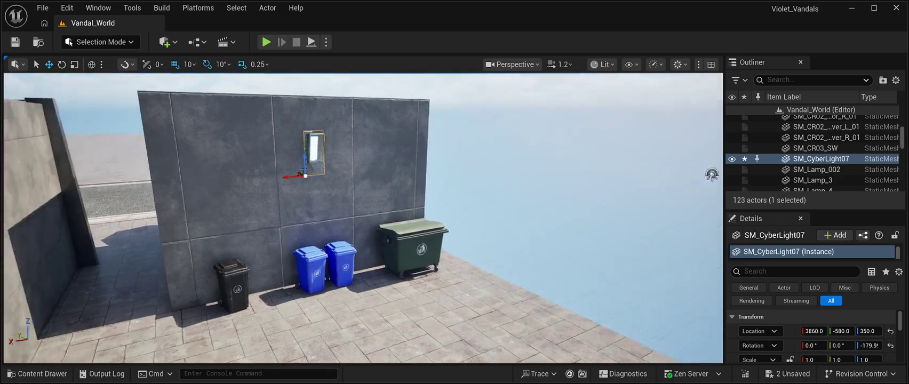
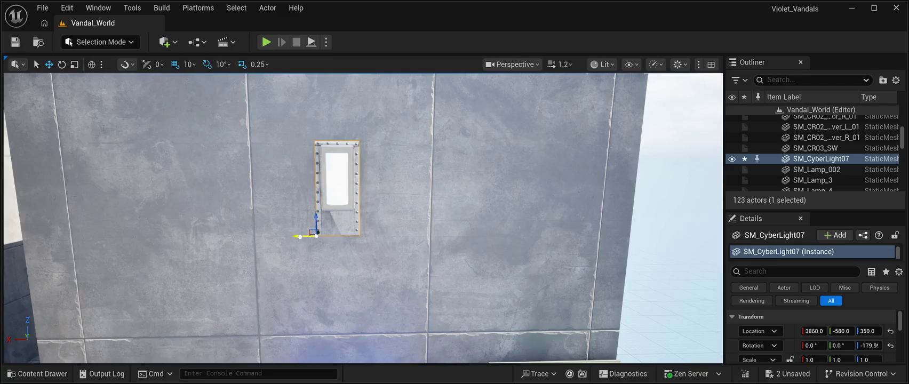
Step: Nudge SM_CyberLight07 slightly along X, save the level, and drop a new point light onto the wall beside it
{"action": "mouse_move", "coordinate": [300, 237]}
{"action": "left_mouse_down"}
{"action": "mouse_move", "coordinate": [310, 236]}
{"action": "mouse_move", "coordinate": [296, 236]}
{"action": "left_mouse_up"}
{"action": "left_click_drag", "start_coordinate": [541, 177], "coordinate": [523, 172]}
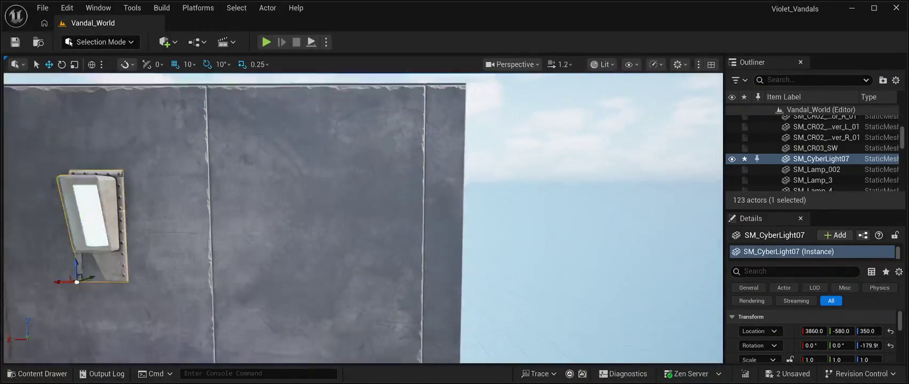
{"action": "key", "text": "f"}
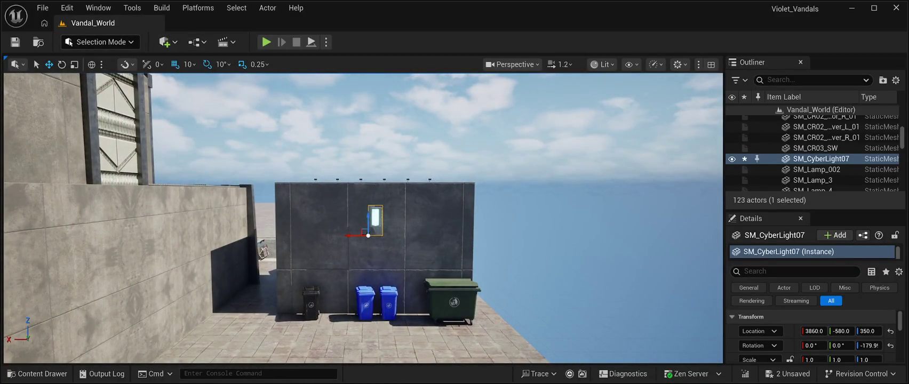
{"action": "key", "text": "ctrl+s"}
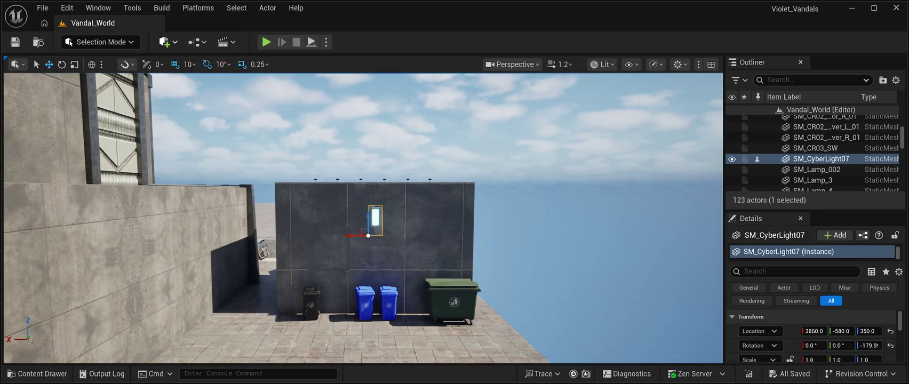
{"action": "mouse_move", "coordinate": [383, 290]}
{"action": "left_mouse_down"}
{"action": "mouse_move", "coordinate": [378, 207]}
{"action": "mouse_move", "coordinate": [377, 224]}
{"action": "mouse_move", "coordinate": [406, 187]}
{"action": "mouse_move", "coordinate": [404, 172]}
{"action": "mouse_move", "coordinate": [432, 176]}
{"action": "left_mouse_up"}
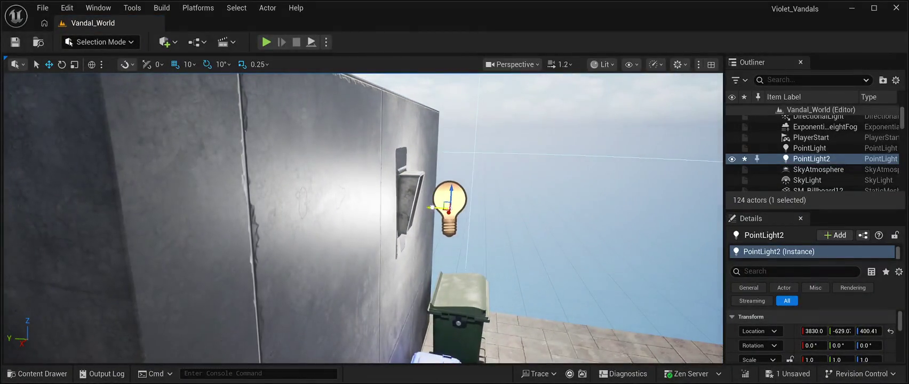
Step: Slide PointLight2 into the fixture housing at 3840, -589, 400.41 and start a Play preview
{"action": "mouse_move", "coordinate": [431, 207]}
{"action": "left_mouse_down"}
{"action": "mouse_move", "coordinate": [352, 208]}
{"action": "mouse_move", "coordinate": [373, 215]}
{"action": "mouse_move", "coordinate": [363, 155]}
{"action": "mouse_move", "coordinate": [341, 155]}
{"action": "mouse_move", "coordinate": [360, 155]}
{"action": "left_mouse_up"}
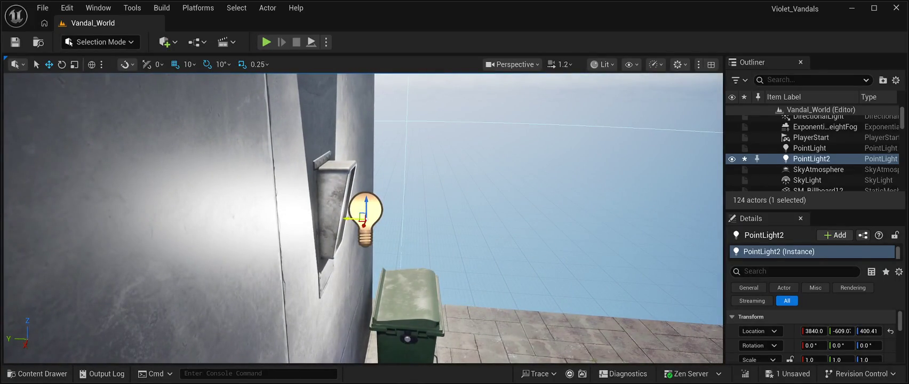
{"action": "mouse_move", "coordinate": [346, 218]}
{"action": "left_mouse_down"}
{"action": "mouse_move", "coordinate": [319, 211]}
{"action": "mouse_move", "coordinate": [298, 176]}
{"action": "mouse_move", "coordinate": [258, 64]}
{"action": "left_mouse_up"}
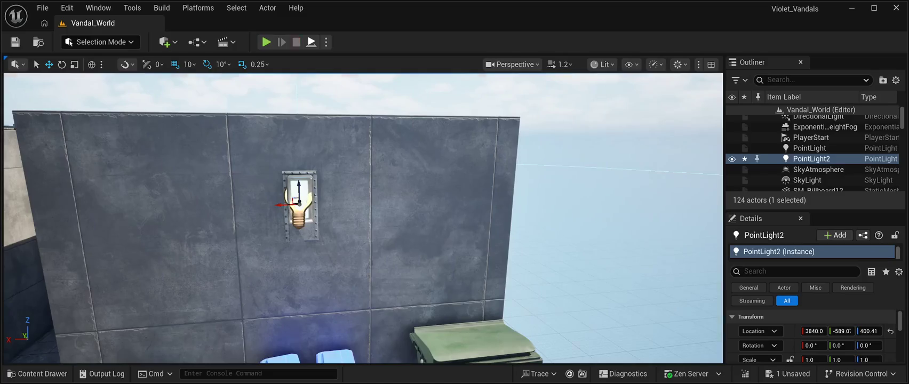
{"action": "key", "text": "alt+p"}
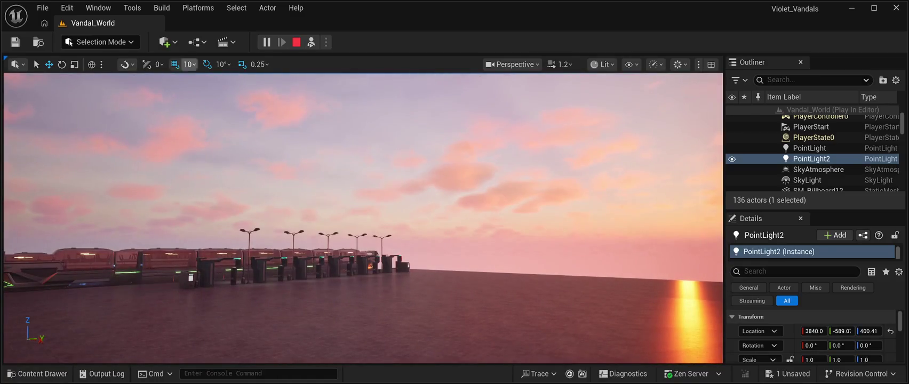
Step: Stop the Play preview and fly the view toward the street lamps by the train
{"action": "key", "text": "Escape"}
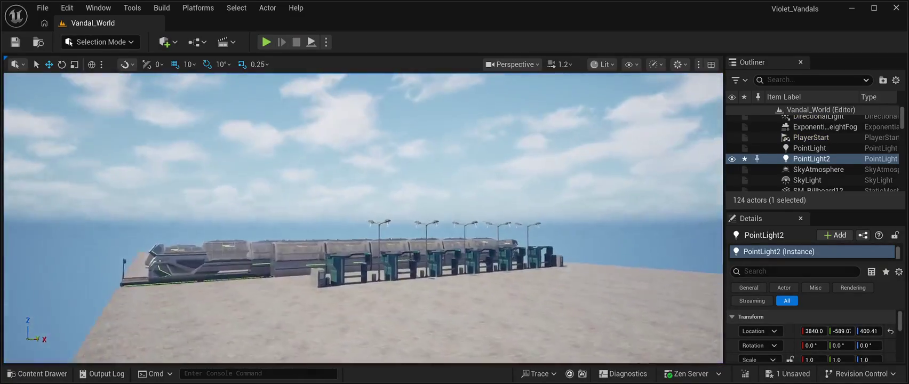
{"action": "key", "text": "w"}
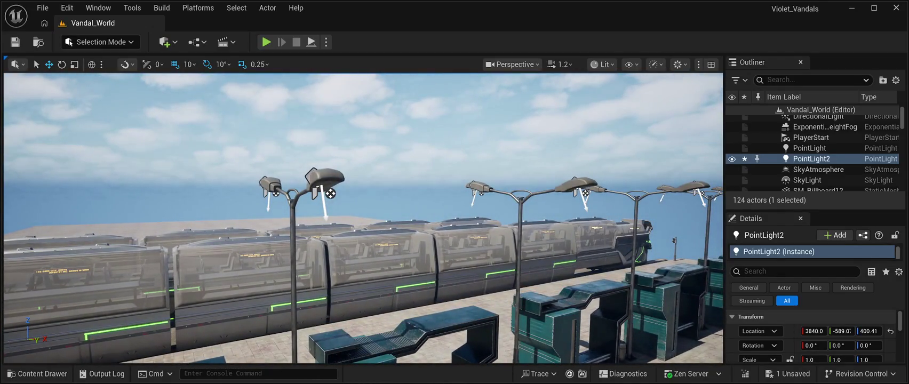
Step: Select all eleven street-lamp spotlights, SpotLight through SpotLight11, and delete them, leaving 113 actors
{"action": "left_click", "coordinate": [331, 193]}
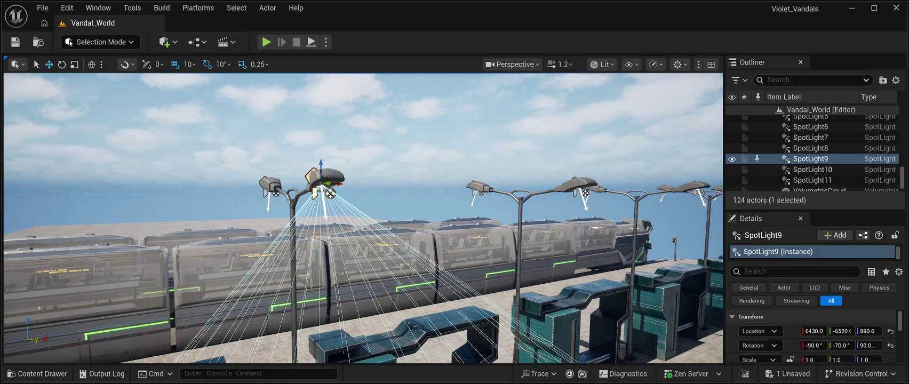
{"action": "scroll", "coordinate": [814, 153], "scroll_direction": "up", "scroll_amount": 4}
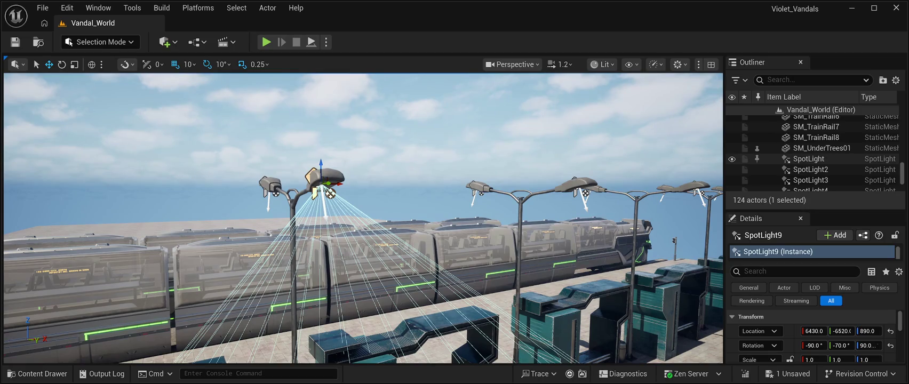
{"action": "left_click", "coordinate": [808, 159]}
{"action": "left_click", "coordinate": [810, 169], "text": "ctrl"}
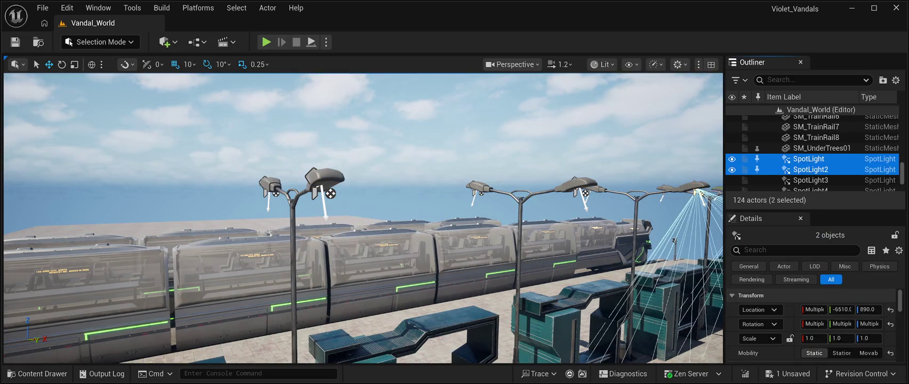
{"action": "scroll", "coordinate": [811, 154], "scroll_direction": "down", "scroll_amount": 2}
{"action": "left_click", "coordinate": [811, 146], "text": "ctrl"}
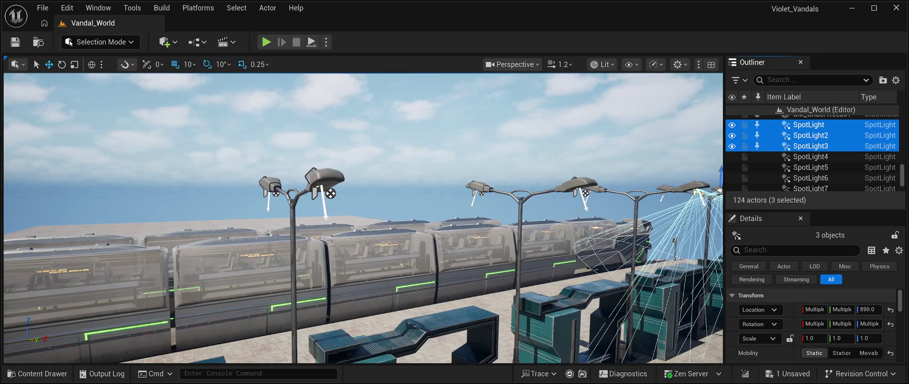
{"action": "left_click", "coordinate": [810, 157], "text": "ctrl"}
{"action": "left_click", "coordinate": [810, 168], "text": "ctrl"}
{"action": "scroll", "coordinate": [810, 160], "scroll_direction": "down", "scroll_amount": 3}
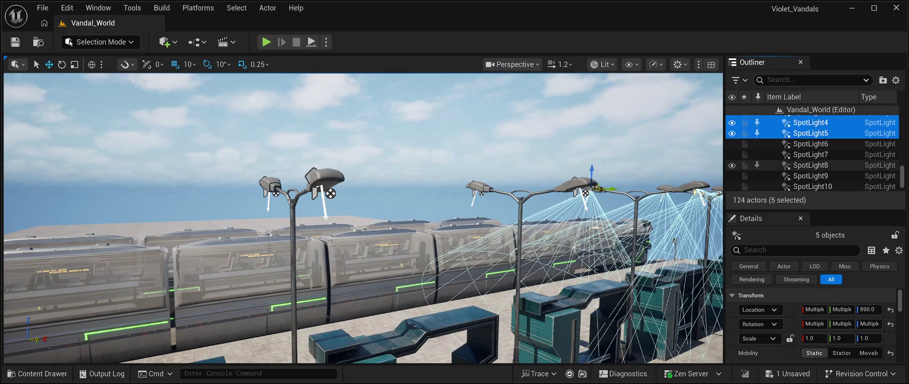
{"action": "left_click", "coordinate": [810, 144], "text": "ctrl"}
{"action": "left_click", "coordinate": [810, 154], "text": "ctrl"}
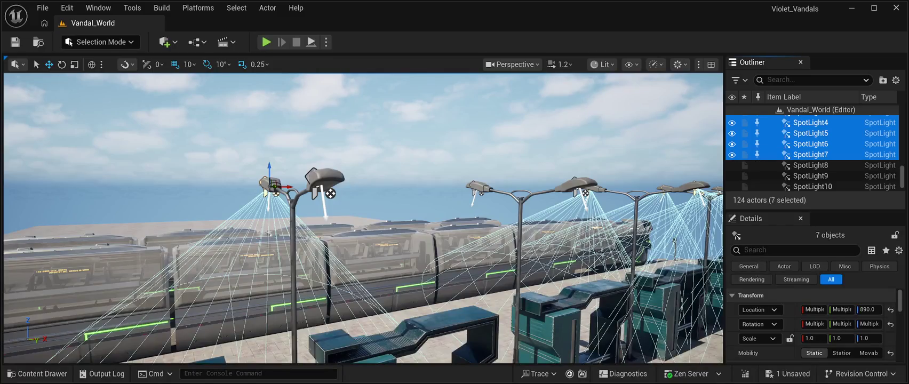
{"action": "left_click", "coordinate": [811, 165], "text": "ctrl"}
{"action": "left_click", "coordinate": [811, 176], "text": "ctrl"}
{"action": "scroll", "coordinate": [817, 160], "scroll_direction": "down", "scroll_amount": 4}
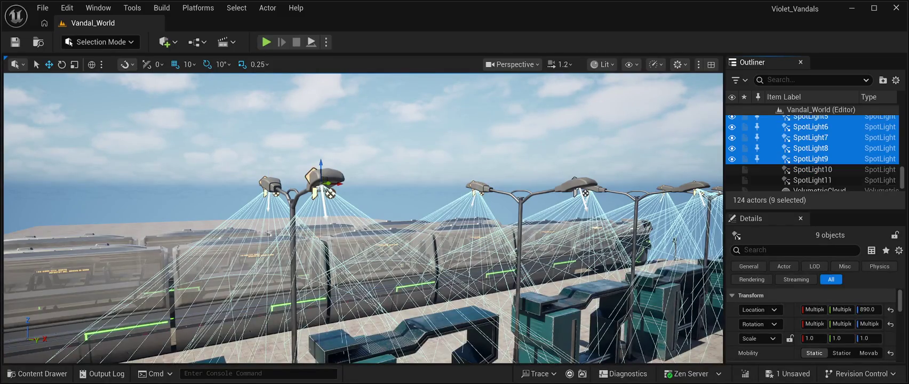
{"action": "left_click", "coordinate": [811, 143], "text": "ctrl"}
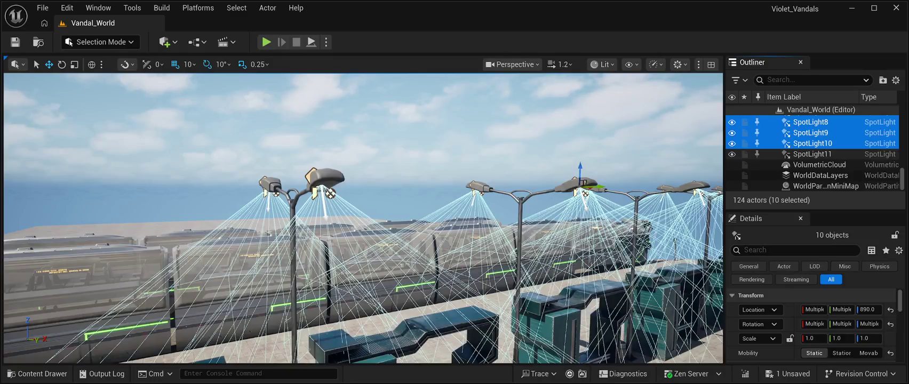
{"action": "left_click", "coordinate": [811, 153], "text": "ctrl"}
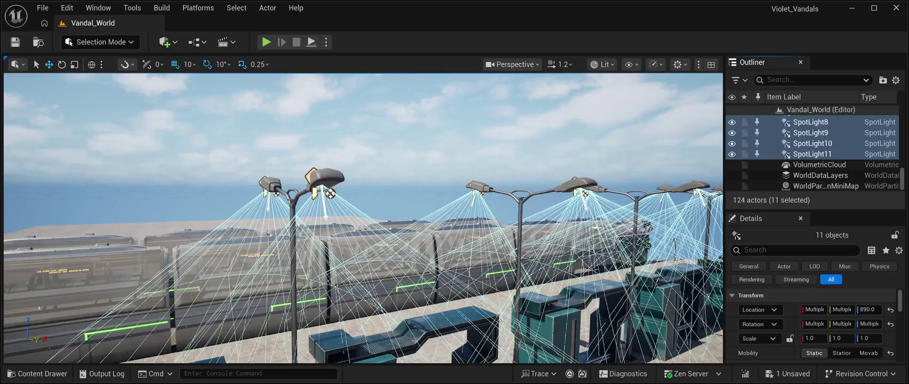
{"action": "key", "text": "Delete"}
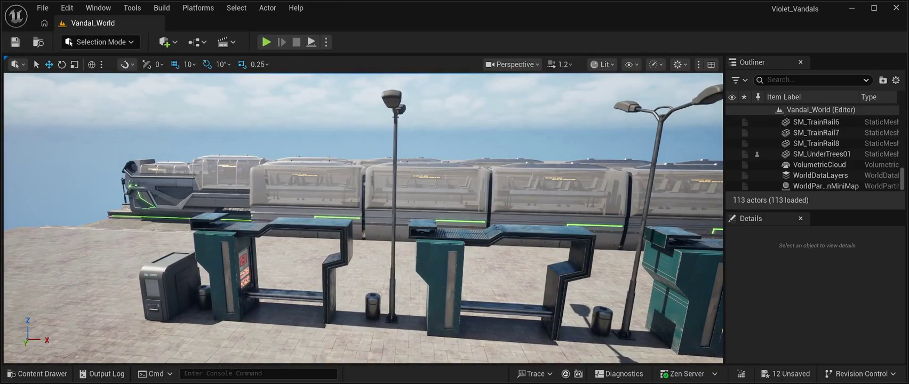
Step: Rotate SM_Lamp_002 60 degrees and SM_Lamp_3 80 degrees around their poles
{"action": "left_click", "coordinate": [394, 213]}
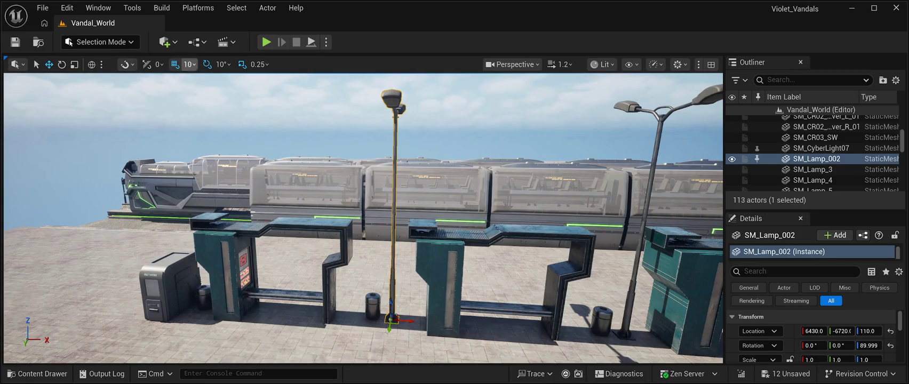
{"action": "left_click", "coordinate": [62, 64]}
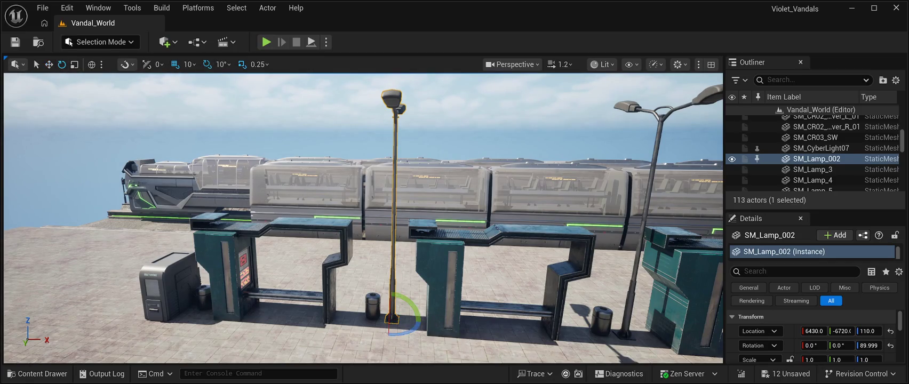
{"action": "left_click_drag", "start_coordinate": [417, 319], "coordinate": [440, 317]}
{"action": "left_click", "coordinate": [438, 315]}
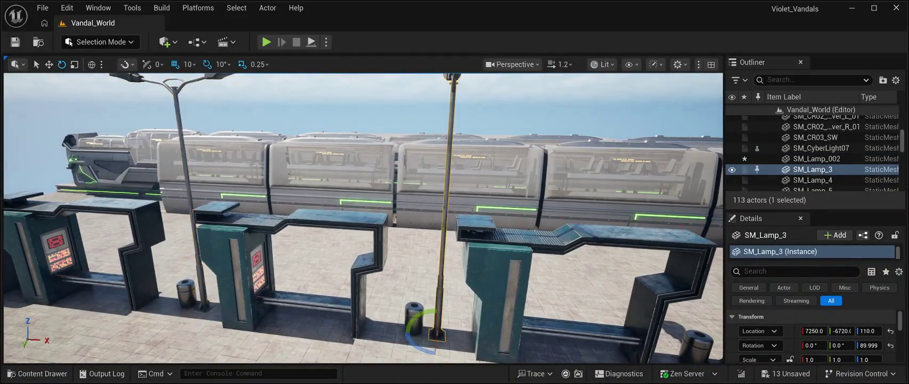
{"action": "left_click_drag", "start_coordinate": [421, 344], "coordinate": [467, 338]}
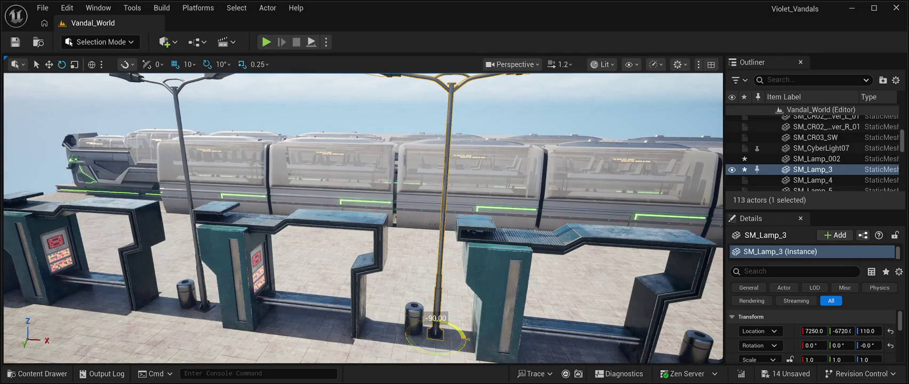
{"action": "mouse_move", "coordinate": [467, 339]}
{"action": "left_mouse_down"}
{"action": "mouse_move", "coordinate": [467, 298]}
{"action": "mouse_move", "coordinate": [467, 320]}
{"action": "mouse_move", "coordinate": [406, 363]}
{"action": "mouse_move", "coordinate": [358, 350]}
{"action": "left_mouse_up"}
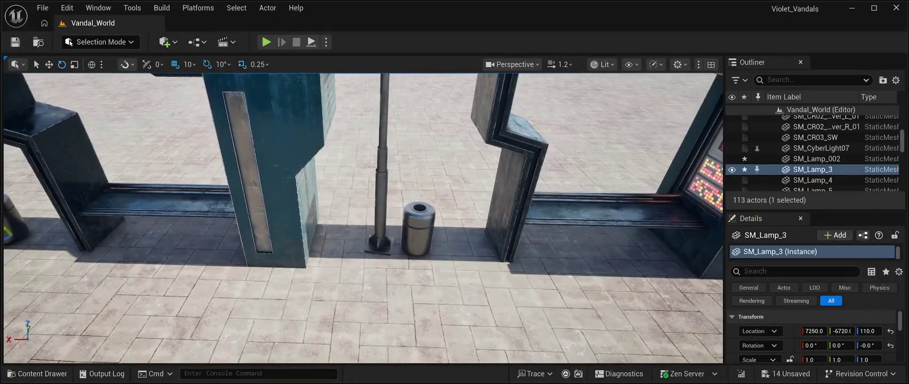
Step: Undo SM_Lamp_002's rotation back to zero and delete the middle lamp SM_Lamp_3
{"action": "left_click", "coordinate": [382, 214]}
{"action": "key", "text": "ctrl+z"}
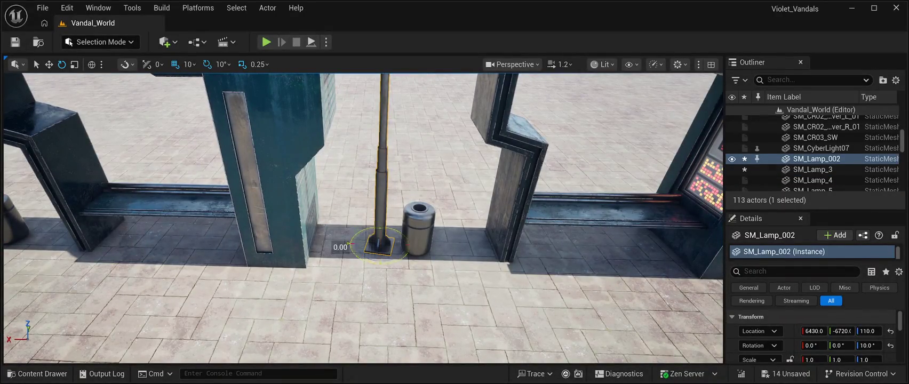
{"action": "key", "text": "w"}
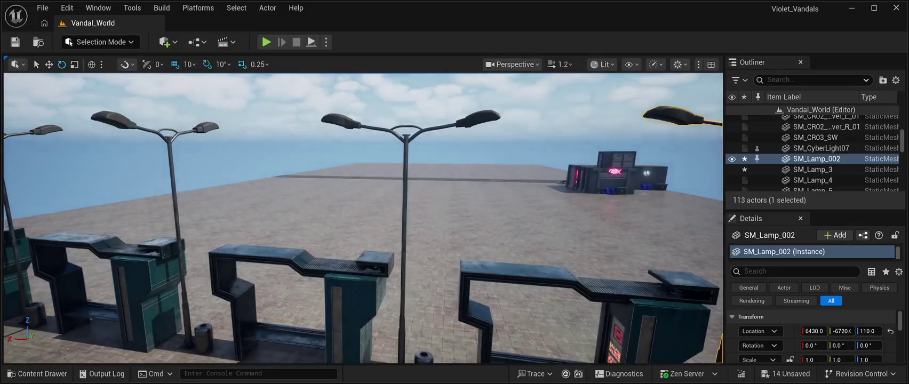
{"action": "left_click", "coordinate": [813, 170]}
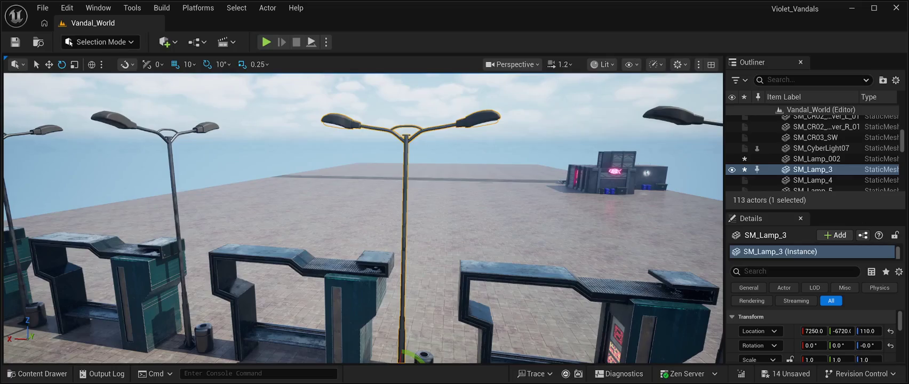
{"action": "key", "text": "Delete"}
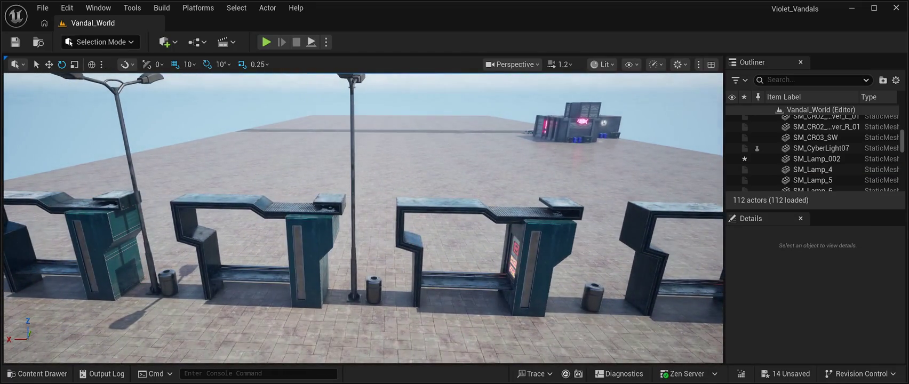
Step: Turn SM_Lamp_4 around its vertical axis and delete the middle lamp SM_Lamp_5
{"action": "left_click", "coordinate": [352, 214]}
{"action": "mouse_move", "coordinate": [380, 301]}
{"action": "left_mouse_down"}
{"action": "mouse_move", "coordinate": [350, 313]}
{"action": "mouse_move", "coordinate": [331, 303]}
{"action": "left_mouse_up"}
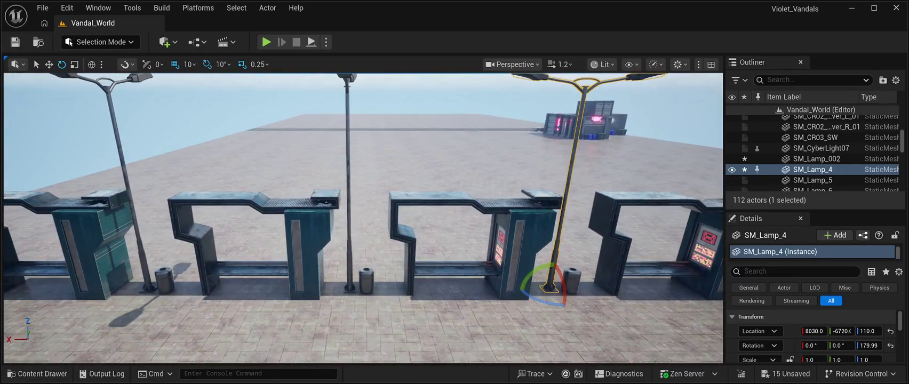
{"action": "left_click", "coordinate": [349, 187]}
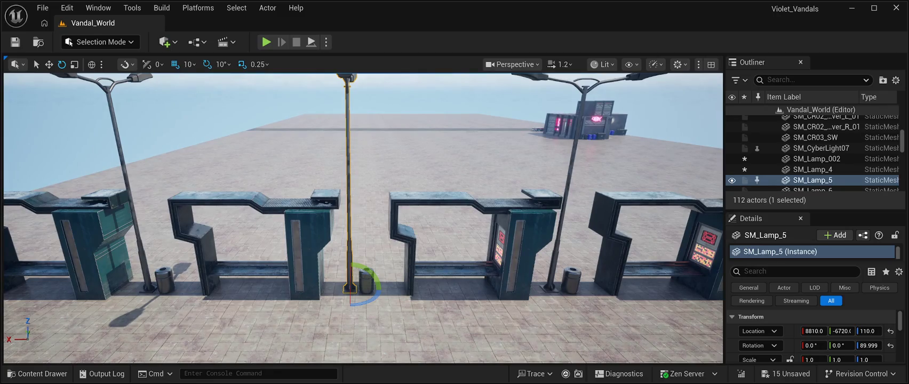
{"action": "key", "text": "Delete"}
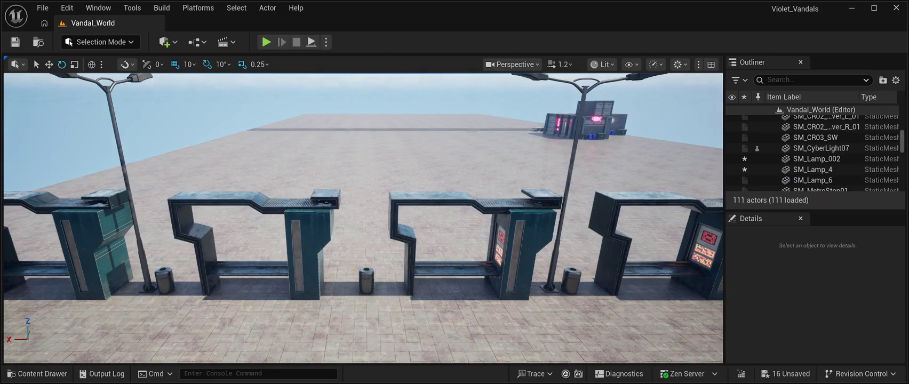
Step: Rotate SM_Lamp_6 to 179.99 degrees and paste a new PointLight3 at the lamp post
{"action": "key", "text": "e"}
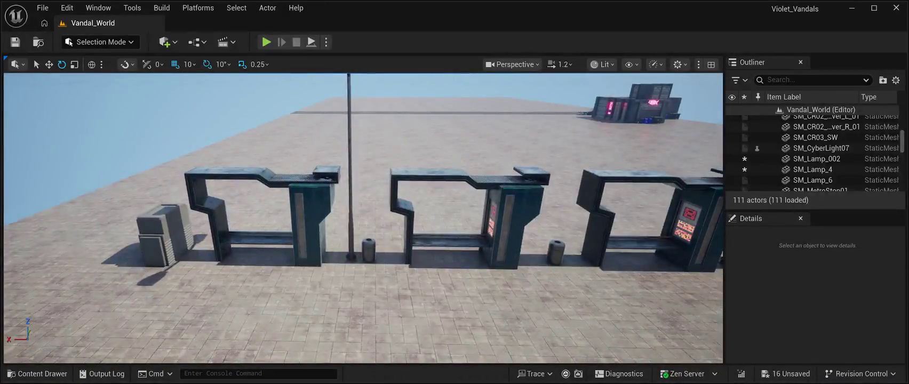
{"action": "left_click", "coordinate": [350, 213]}
{"action": "mouse_move", "coordinate": [380, 261]}
{"action": "left_mouse_down"}
{"action": "mouse_move", "coordinate": [341, 272]}
{"action": "mouse_move", "coordinate": [322, 258]}
{"action": "left_mouse_up"}
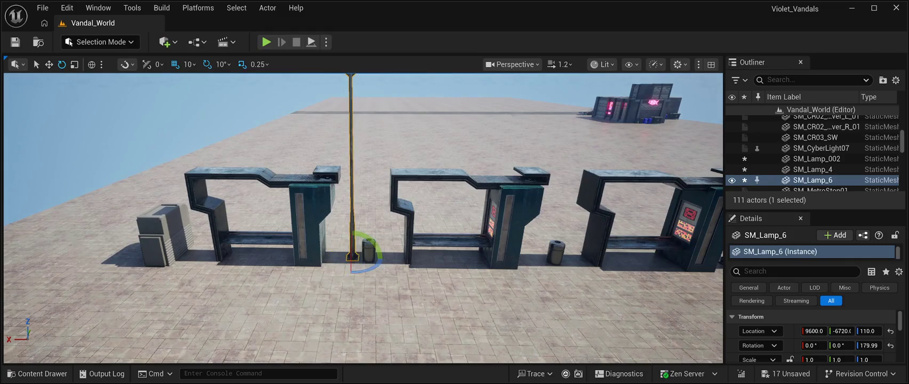
{"action": "mouse_move", "coordinate": [585, 288]}
{"action": "left_mouse_down"}
{"action": "mouse_move", "coordinate": [673, 234]}
{"action": "mouse_move", "coordinate": [665, 234]}
{"action": "left_mouse_up"}
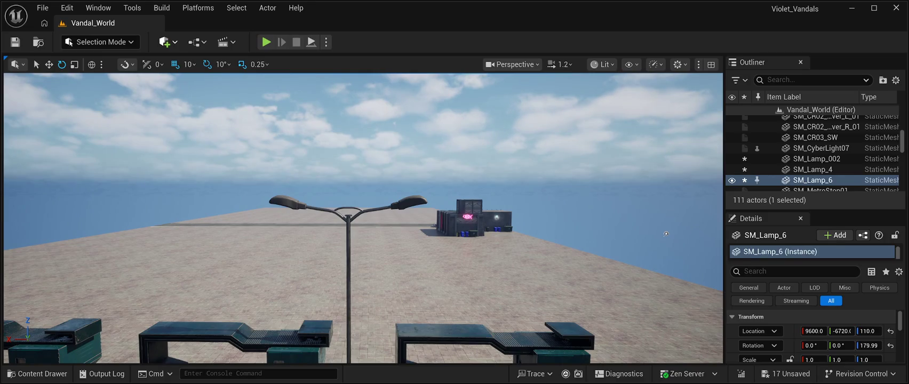
{"action": "key", "text": "ctrl+v"}
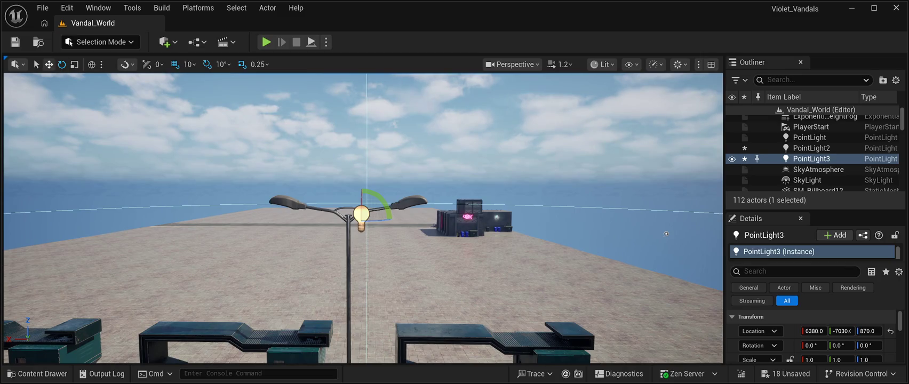
Step: Move PointLight3 along X and Y under the right lamp head and tilt it 30 degrees
{"action": "key", "text": "w"}
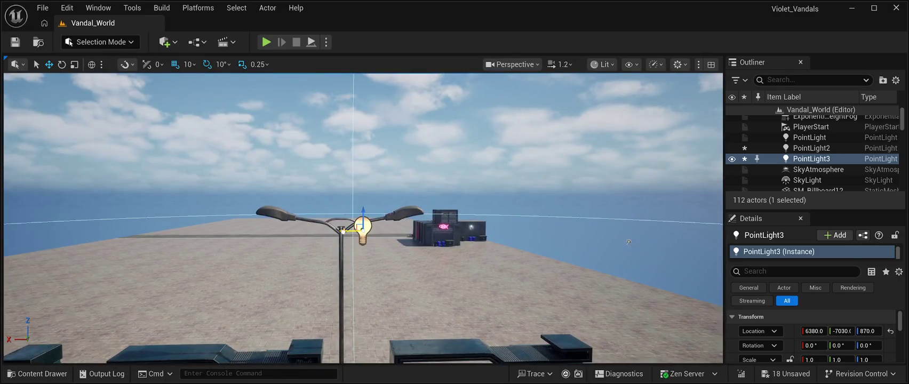
{"action": "left_click_drag", "start_coordinate": [343, 231], "coordinate": [401, 233]}
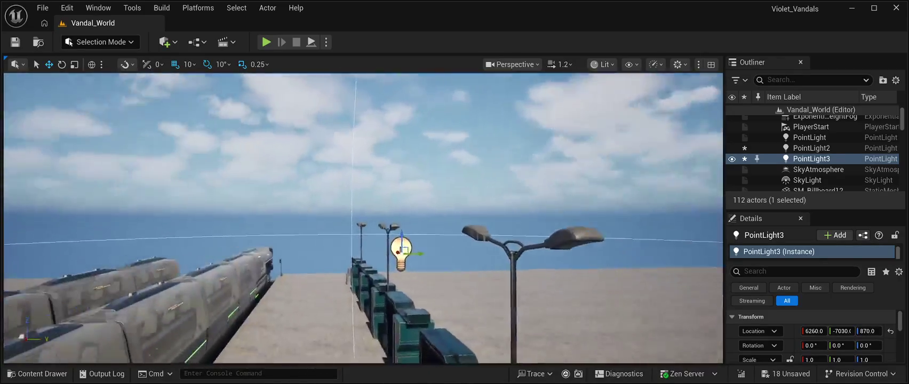
{"action": "left_click_drag", "start_coordinate": [443, 248], "coordinate": [626, 263]}
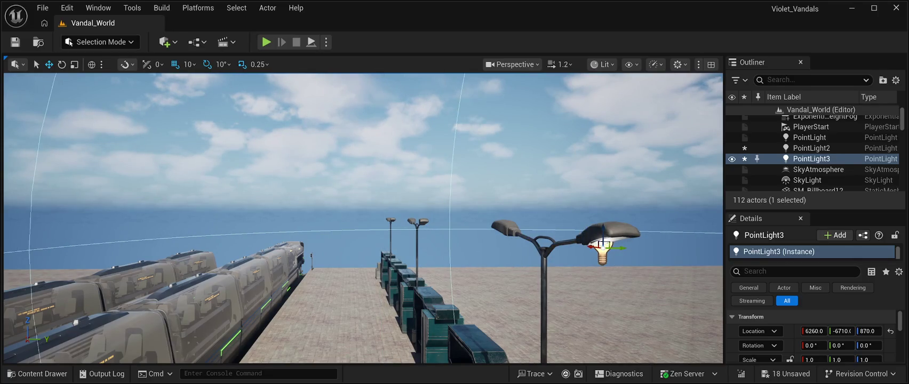
{"action": "left_click", "coordinate": [61, 64]}
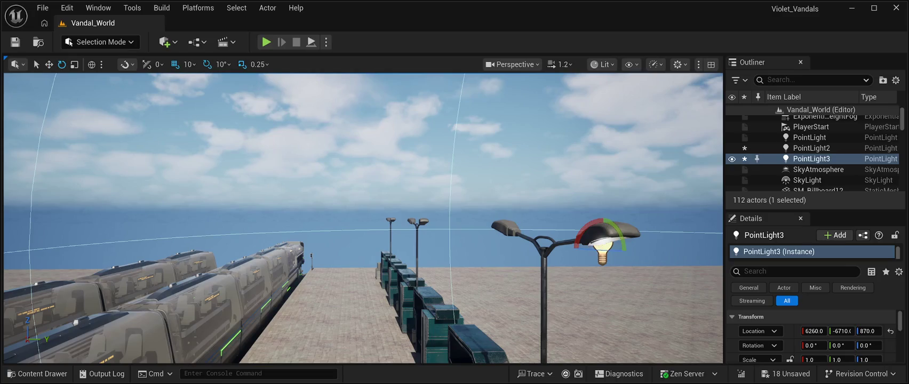
{"action": "mouse_move", "coordinate": [621, 229]}
{"action": "left_mouse_down"}
{"action": "mouse_move", "coordinate": [624, 264]}
{"action": "mouse_move", "coordinate": [621, 231]}
{"action": "mouse_move", "coordinate": [613, 209]}
{"action": "mouse_move", "coordinate": [603, 212]}
{"action": "left_mouse_up"}
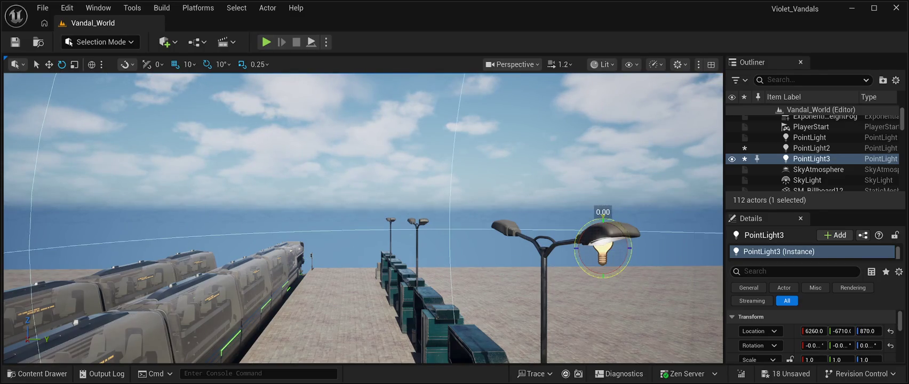
Step: Fine-tune PointLight3 to sit just beneath the lamp head at 6220, -6720, 880
{"action": "key", "text": "f"}
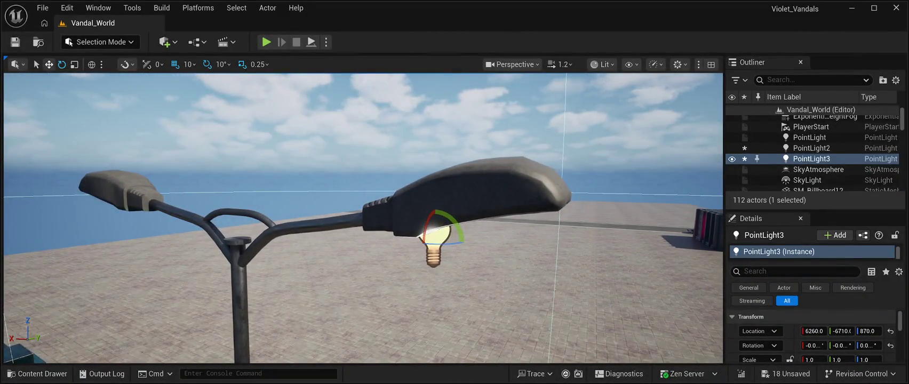
{"action": "key", "text": "w"}
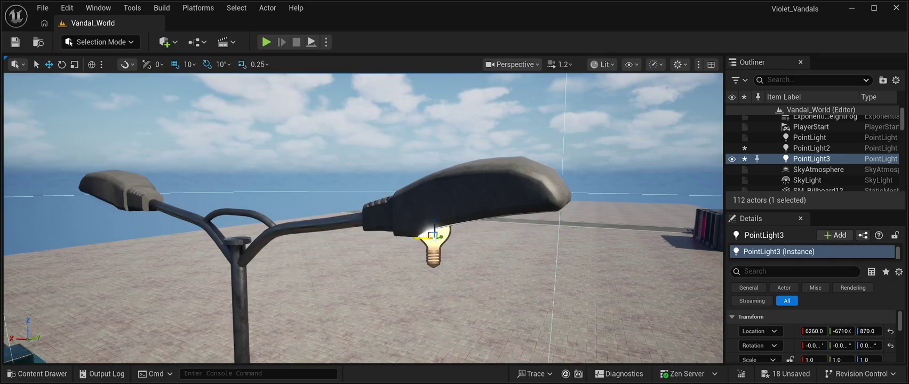
{"action": "left_click_drag", "start_coordinate": [421, 238], "coordinate": [478, 240]}
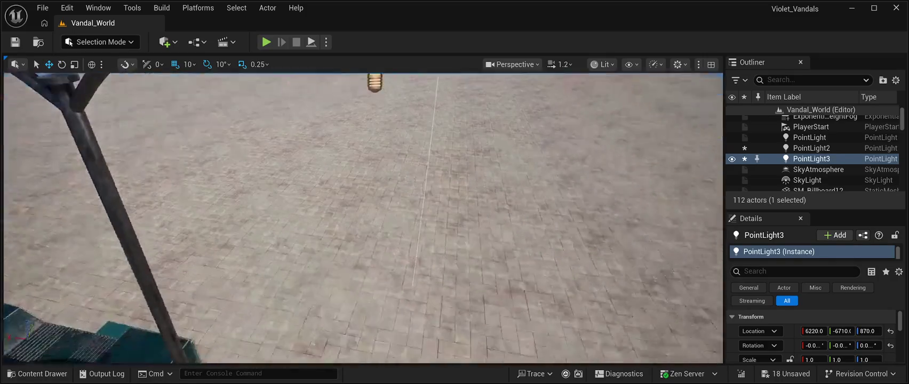
{"action": "key", "text": "f"}
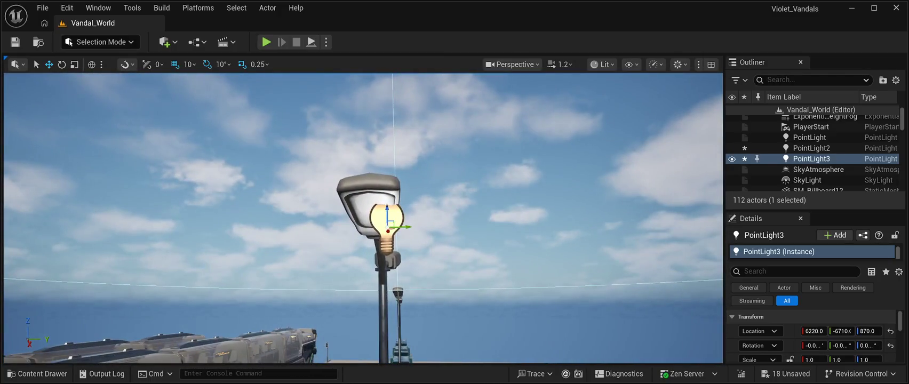
{"action": "mouse_move", "coordinate": [405, 228]}
{"action": "left_mouse_down"}
{"action": "mouse_move", "coordinate": [395, 227]}
{"action": "mouse_move", "coordinate": [376, 198]}
{"action": "mouse_move", "coordinate": [363, 257]}
{"action": "left_mouse_up"}
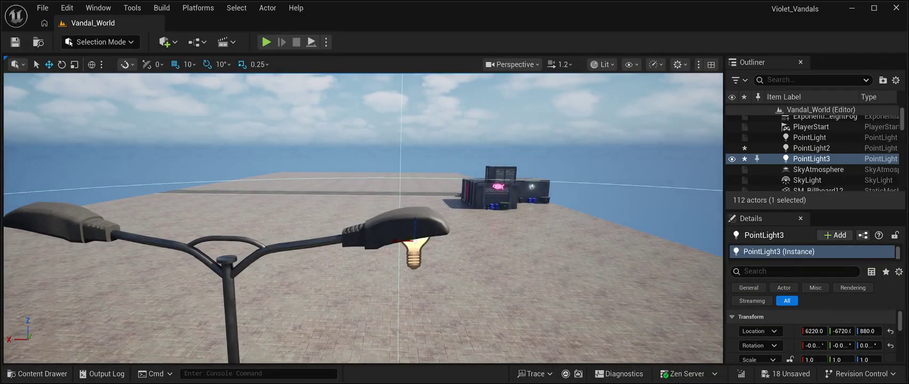
{"action": "key", "text": "ctrl+d"}
Step: Place the duplicate PointLight4 into the left lamp head
{"action": "left_click_drag", "start_coordinate": [400, 241], "coordinate": [19, 234]}
{"action": "left_click_drag", "start_coordinate": [363, 219], "coordinate": [320, 225]}
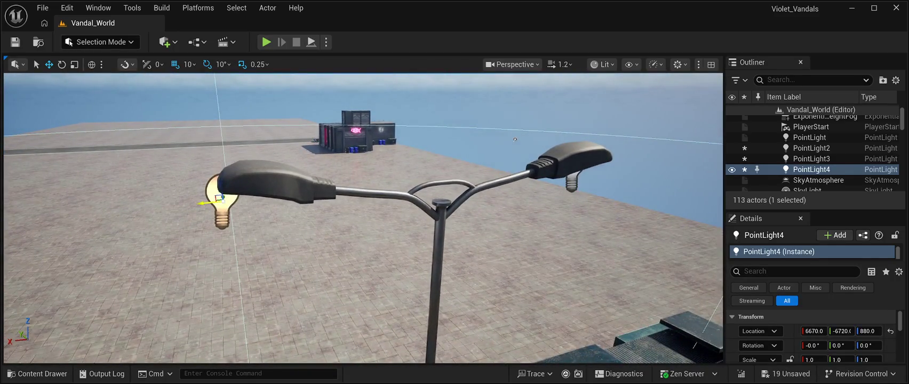
{"action": "left_click_drag", "start_coordinate": [204, 203], "coordinate": [228, 203]}
{"action": "mouse_move", "coordinate": [362, 218]}
{"action": "left_mouse_down"}
{"action": "mouse_move", "coordinate": [363, 176]}
{"action": "mouse_move", "coordinate": [334, 169]}
{"action": "mouse_move", "coordinate": [650, 138]}
{"action": "left_mouse_up"}
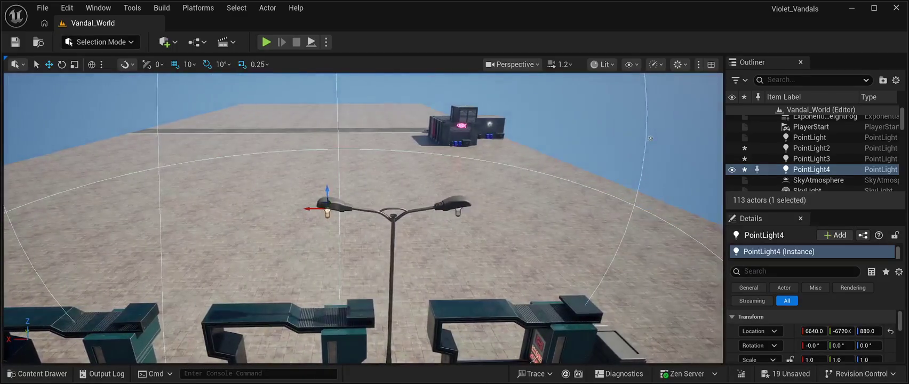
Step: Duplicate PointLight5 through PointLight8 into the further lamp heads, ending at 9810, -6720, 880
{"action": "key", "text": "ctrl+d"}
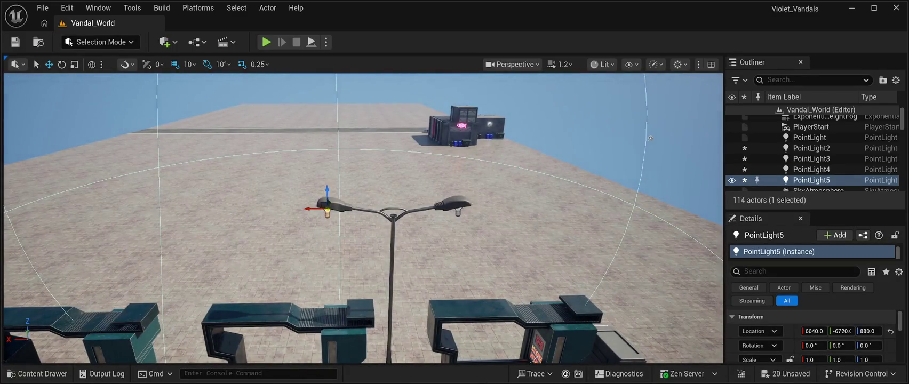
{"action": "left_click_drag", "start_coordinate": [650, 138], "coordinate": [576, 141]}
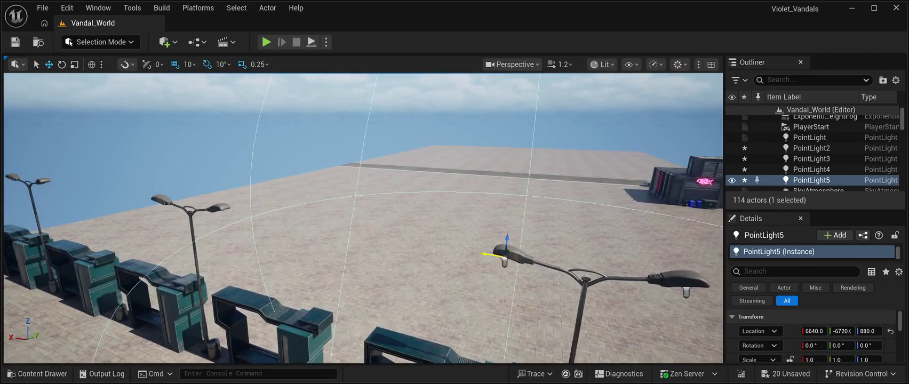
{"action": "mouse_move", "coordinate": [481, 254]}
{"action": "left_mouse_down"}
{"action": "mouse_move", "coordinate": [207, 219]}
{"action": "mouse_move", "coordinate": [688, 153]}
{"action": "left_mouse_up"}
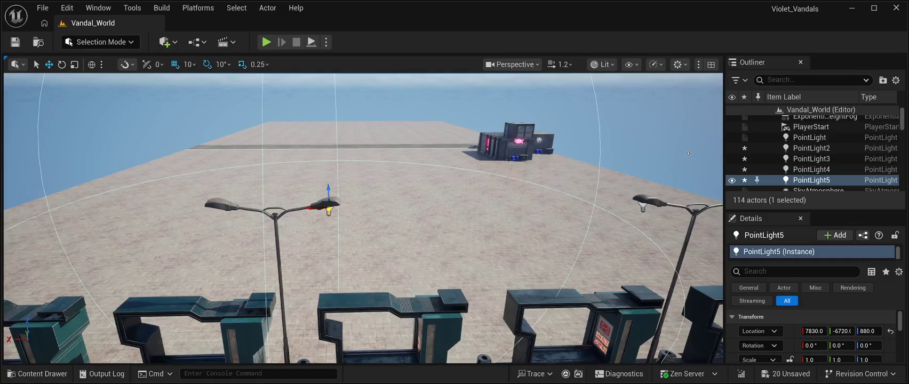
{"action": "key", "text": "ctrl+d"}
{"action": "left_click_drag", "start_coordinate": [309, 208], "coordinate": [199, 207]}
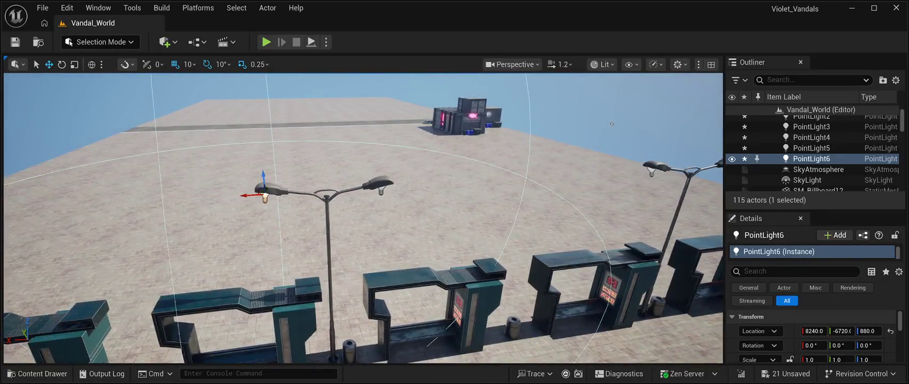
{"action": "key", "text": "ctrl+d"}
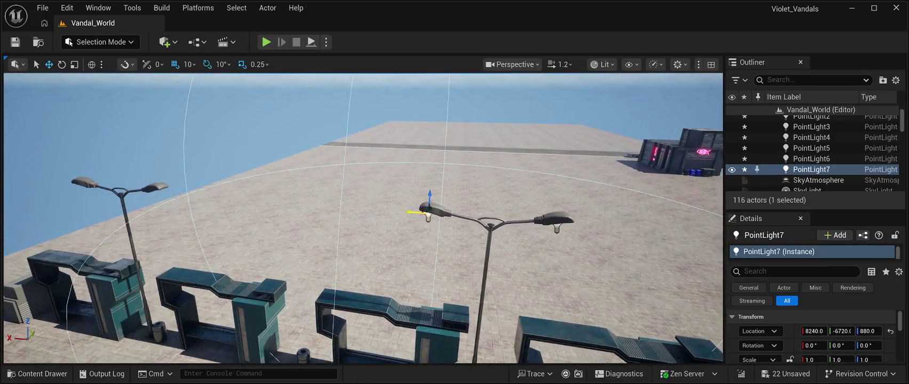
{"action": "mouse_move", "coordinate": [411, 212]}
{"action": "left_mouse_down"}
{"action": "mouse_move", "coordinate": [137, 194]}
{"action": "mouse_move", "coordinate": [148, 203]}
{"action": "left_mouse_up"}
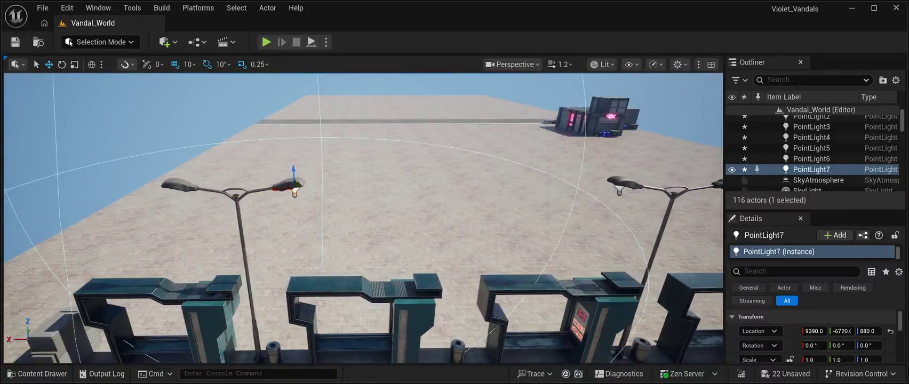
{"action": "key", "text": "ctrl+d"}
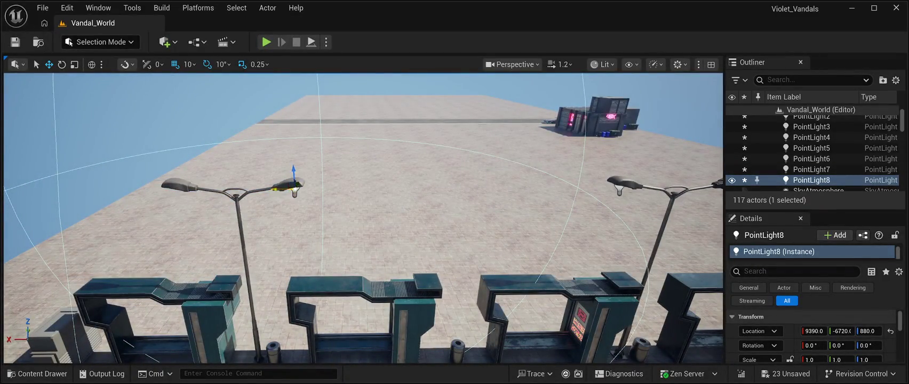
{"action": "left_click_drag", "start_coordinate": [277, 179], "coordinate": [155, 180]}
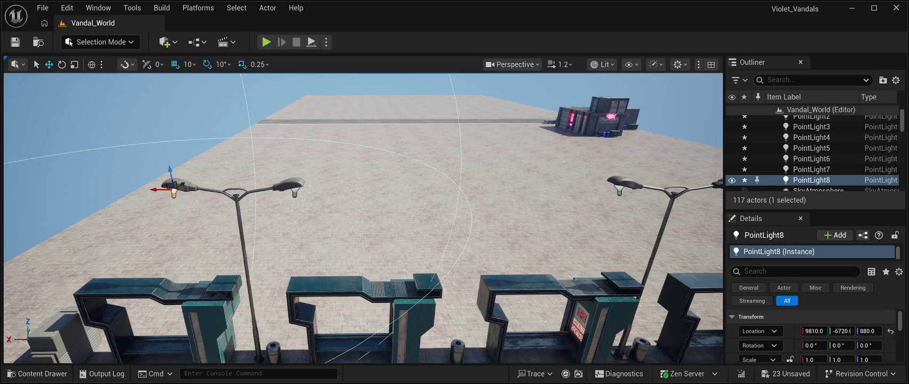
Step: Save the level, return to the Translate tool, and start a Play preview
{"action": "left_click", "coordinate": [15, 42]}
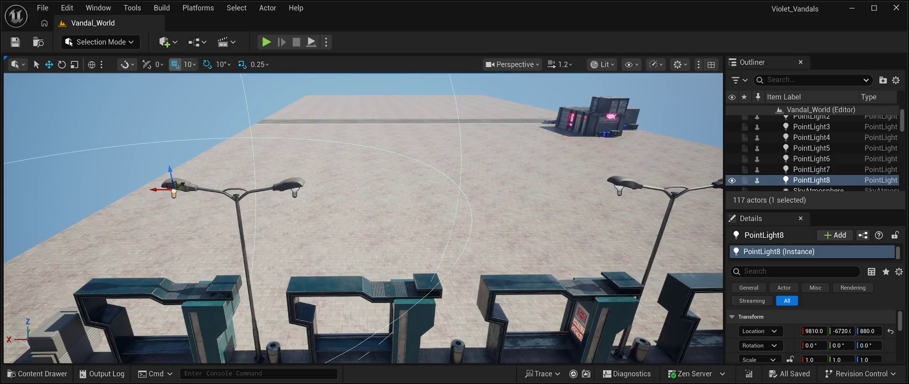
{"action": "key", "text": "w"}
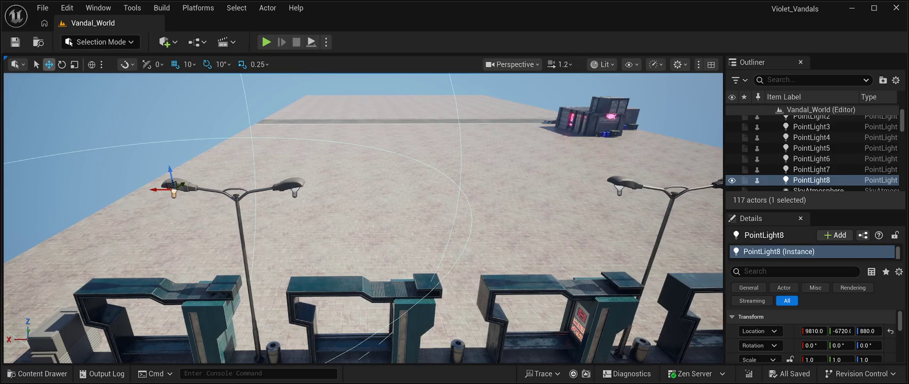
{"action": "key", "text": "alt+p"}
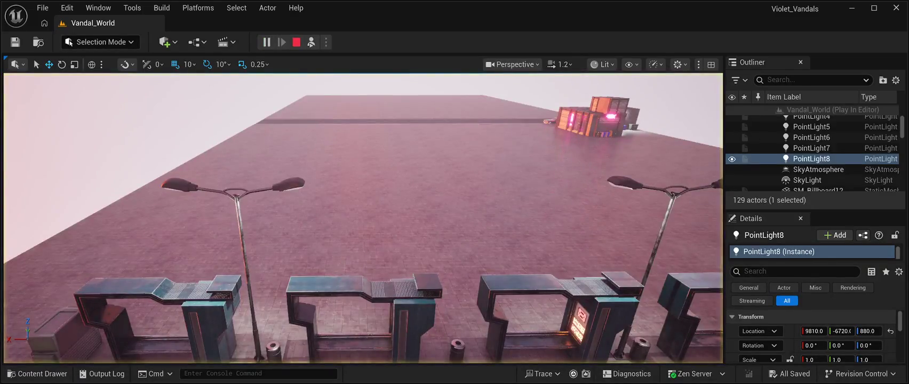
{"action": "mouse_move", "coordinate": [363, 219]}
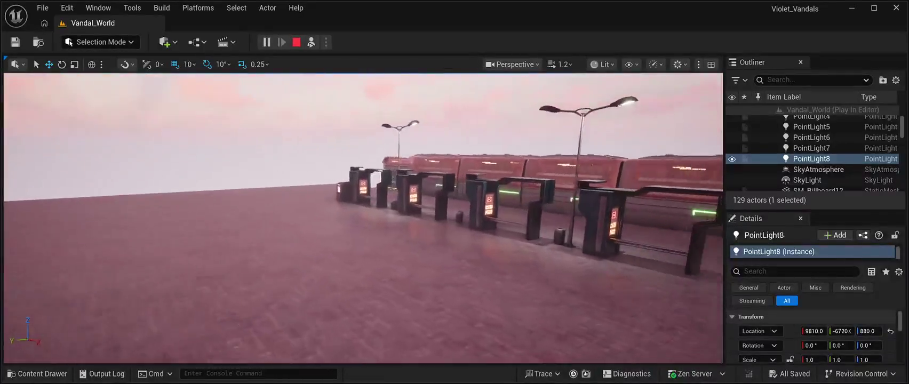
Step: Walk through the station toward the ticket gates to view the glowing street lamps
{"action": "key", "text": "s"}
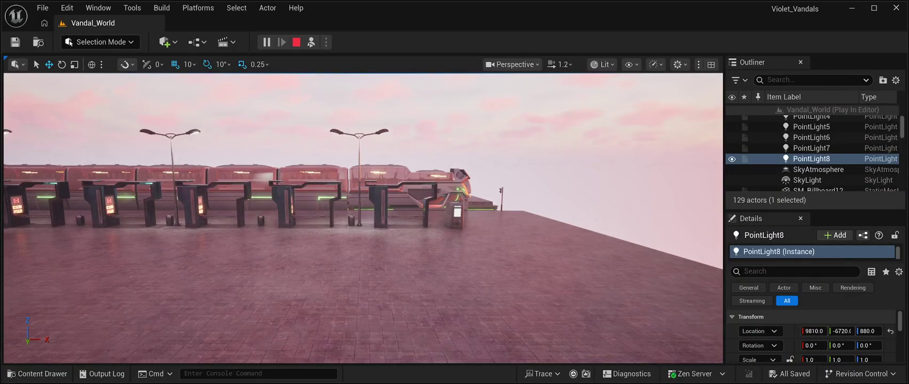
{"action": "key", "text": "w"}
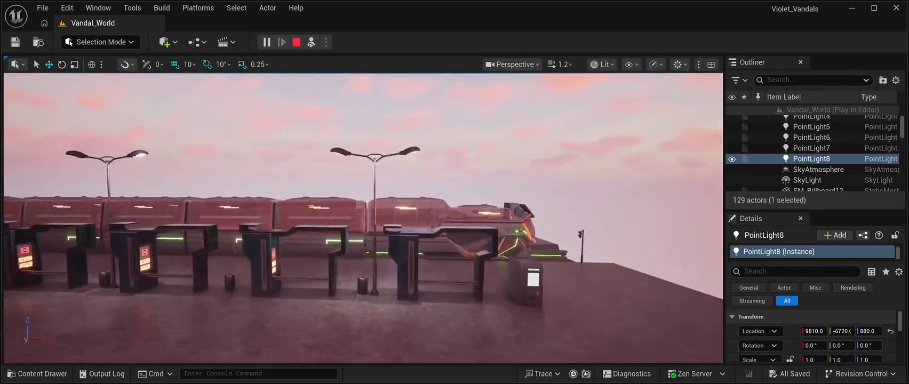
{"action": "key", "text": "w"}
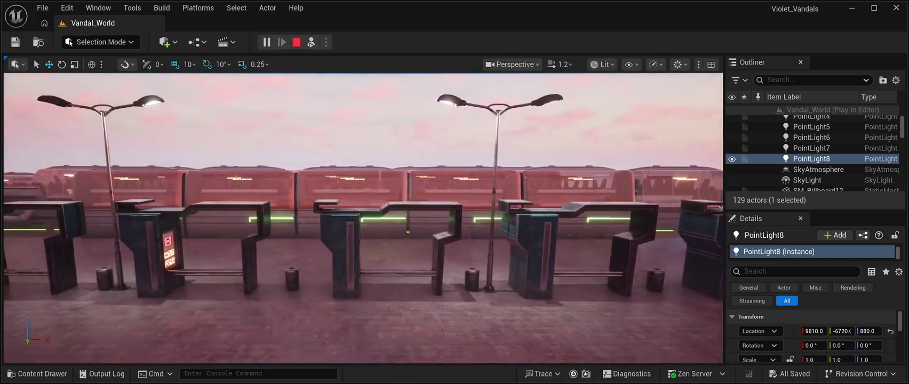
{"action": "key", "text": "d"}
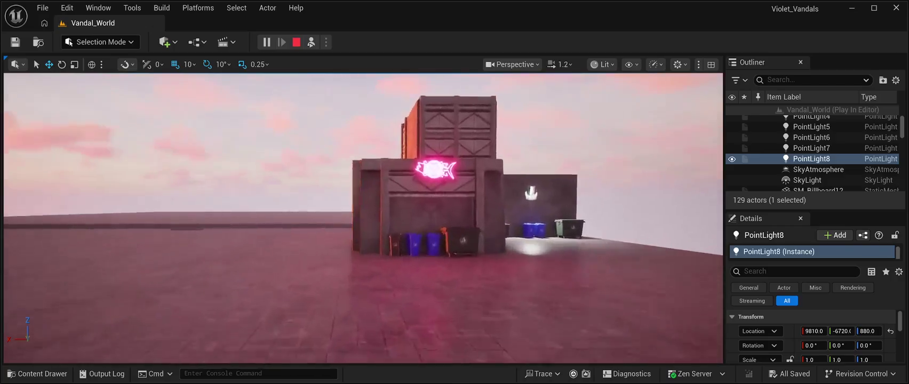
{"action": "key", "text": "w"}
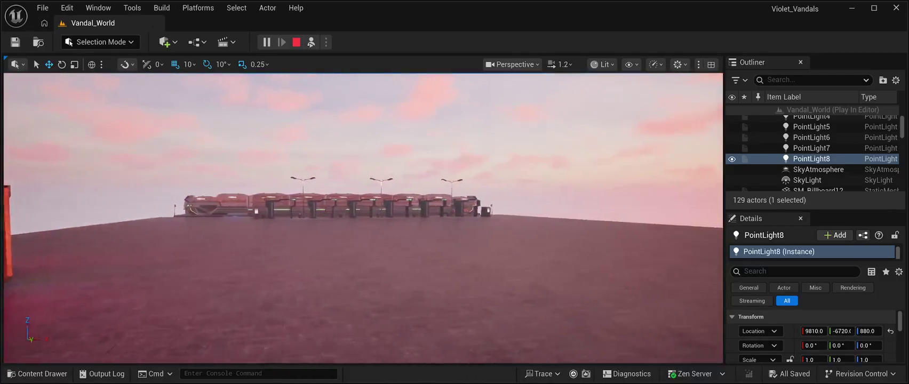
{"action": "key", "text": "w"}
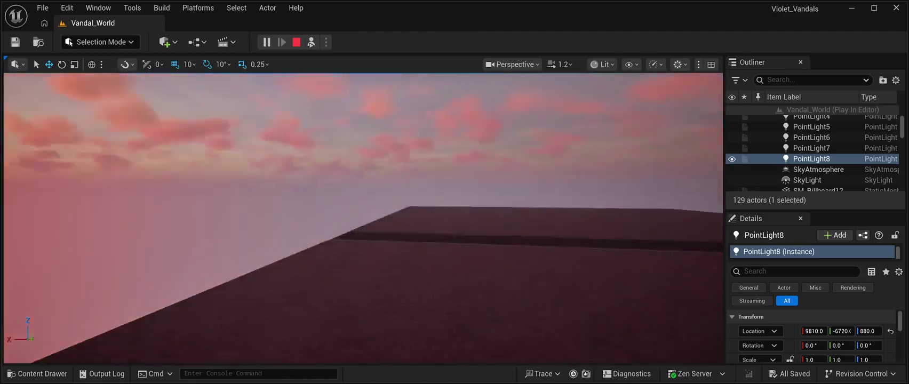
{"action": "key", "text": "w"}
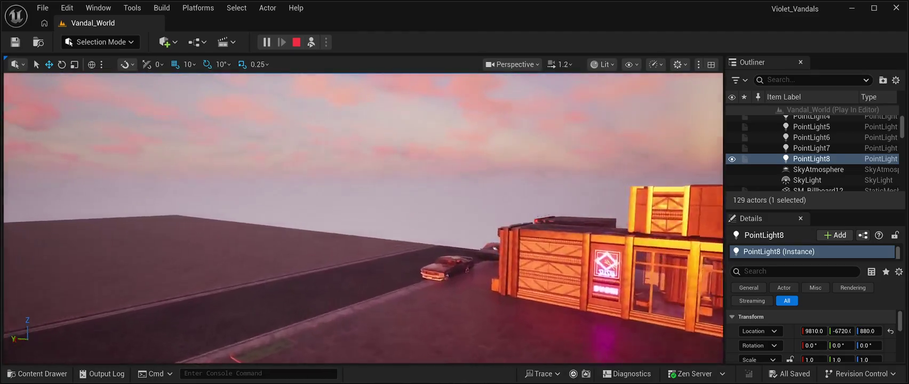